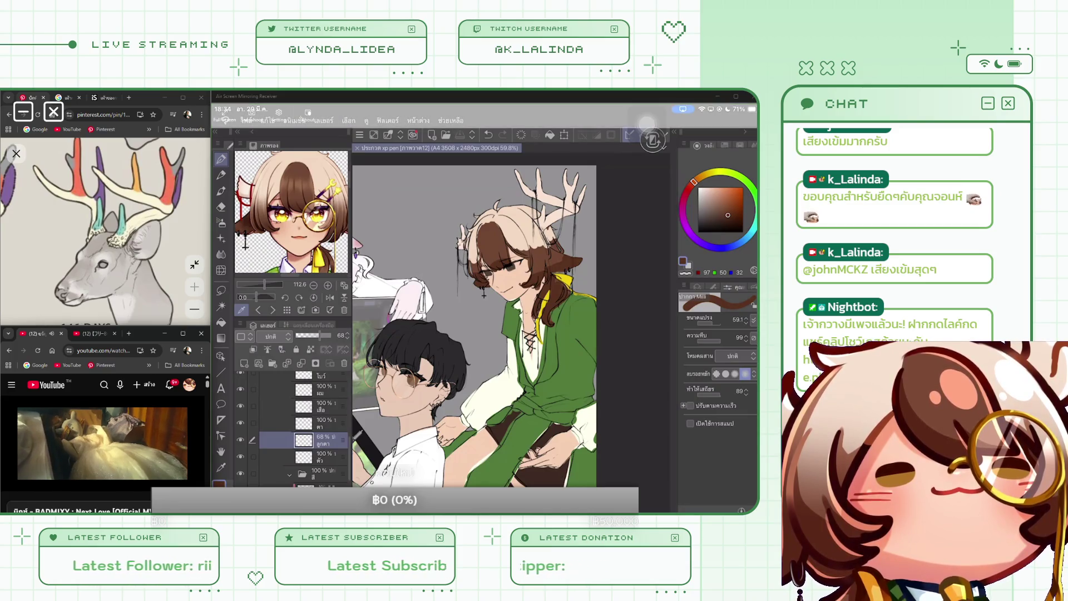
Raise the layer to 100% opacity and sample yellow from the reference eye, undoing the stray full-canvas fill.
drag(316, 336, 333, 335)
scroll(291, 211, up, 3)
scroll(291, 211, up, 2)
scroll(291, 212, up, 2)
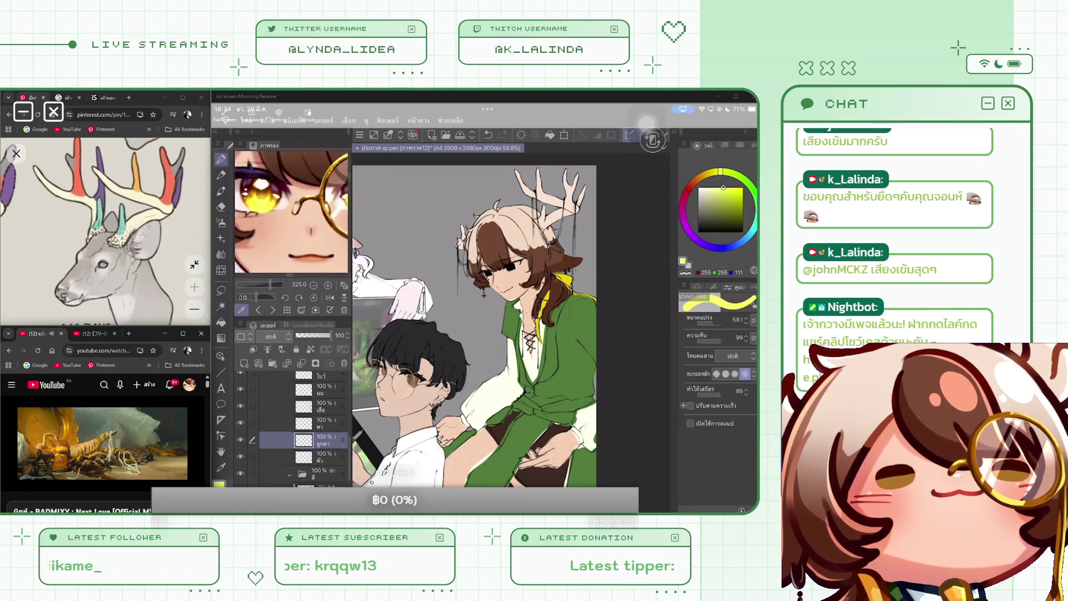
click(261, 170)
click(259, 179)
drag(267, 184, 269, 209)
click(550, 135)
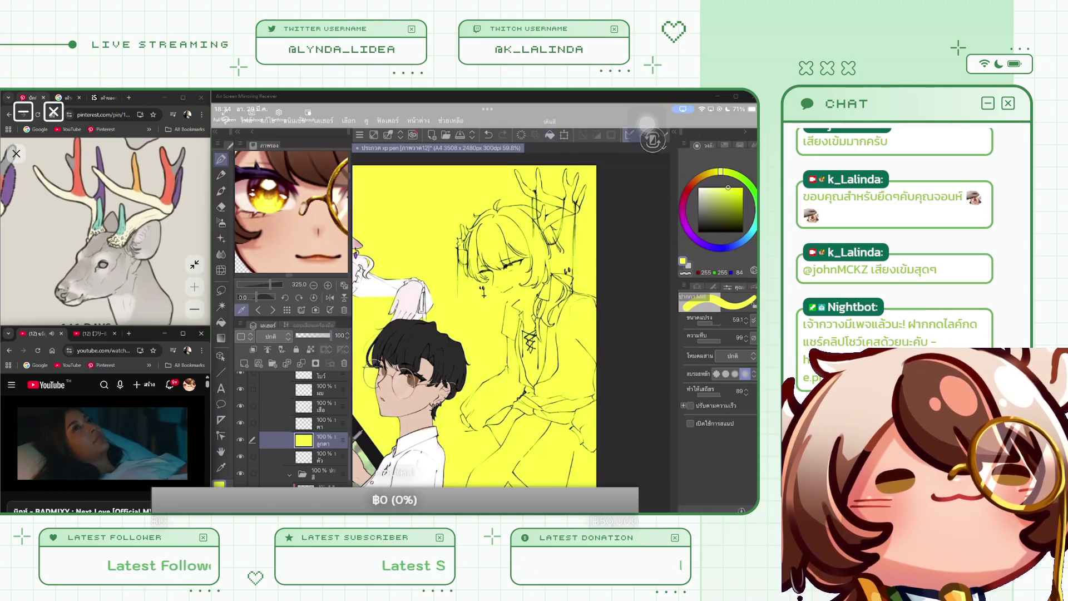
key(ctrl+z)
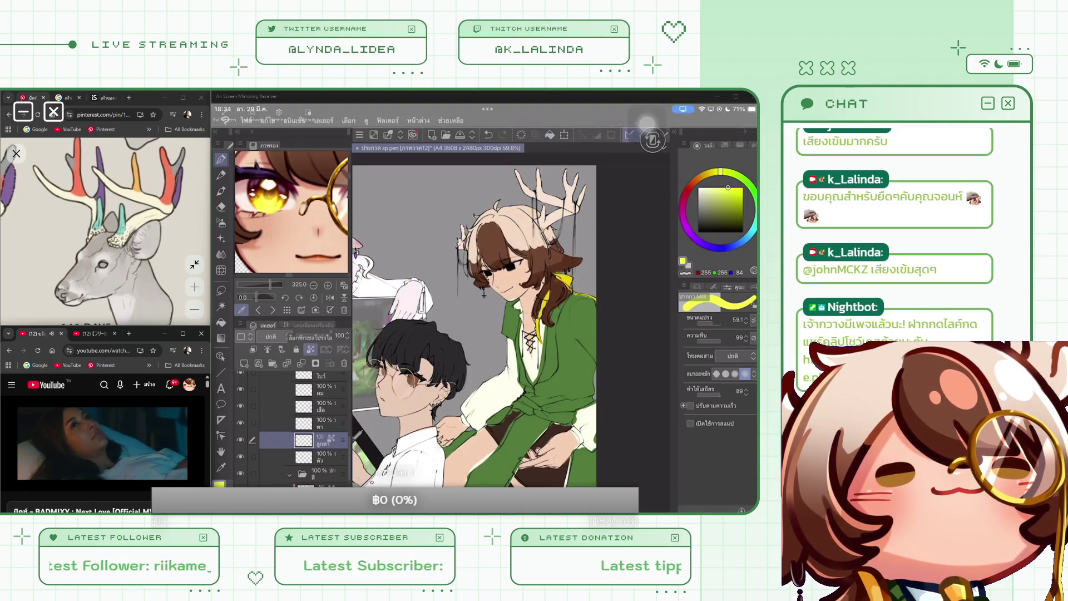
Fill the deer character's eyes with yellow, then tune the colour to a lighter golden yellow.
click(719, 172)
click(550, 135)
scroll(484, 312, up, 3)
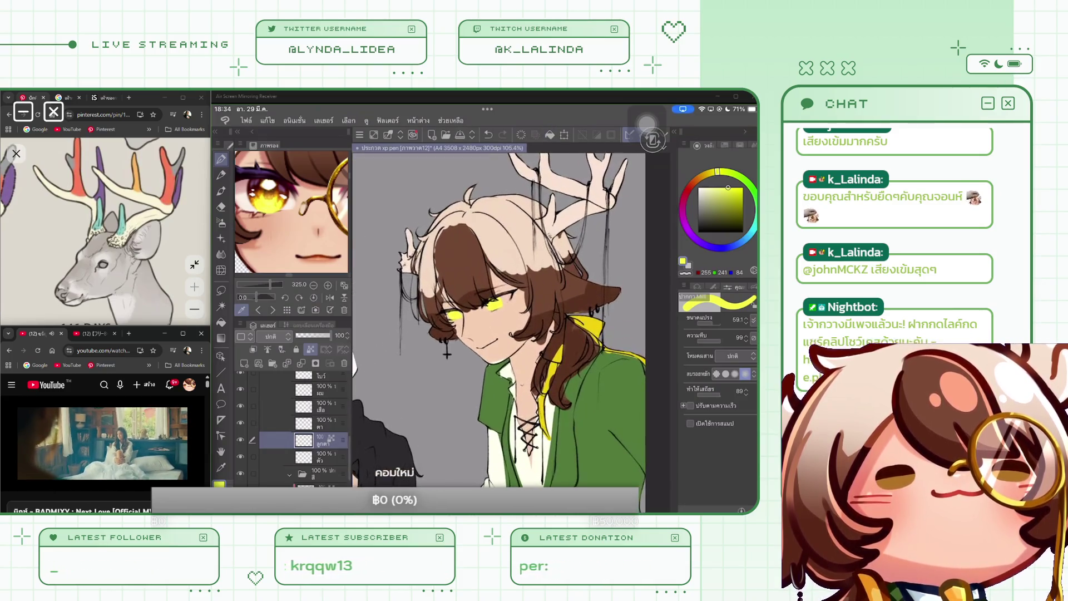
click(707, 173)
drag(727, 187, 739, 187)
click(711, 172)
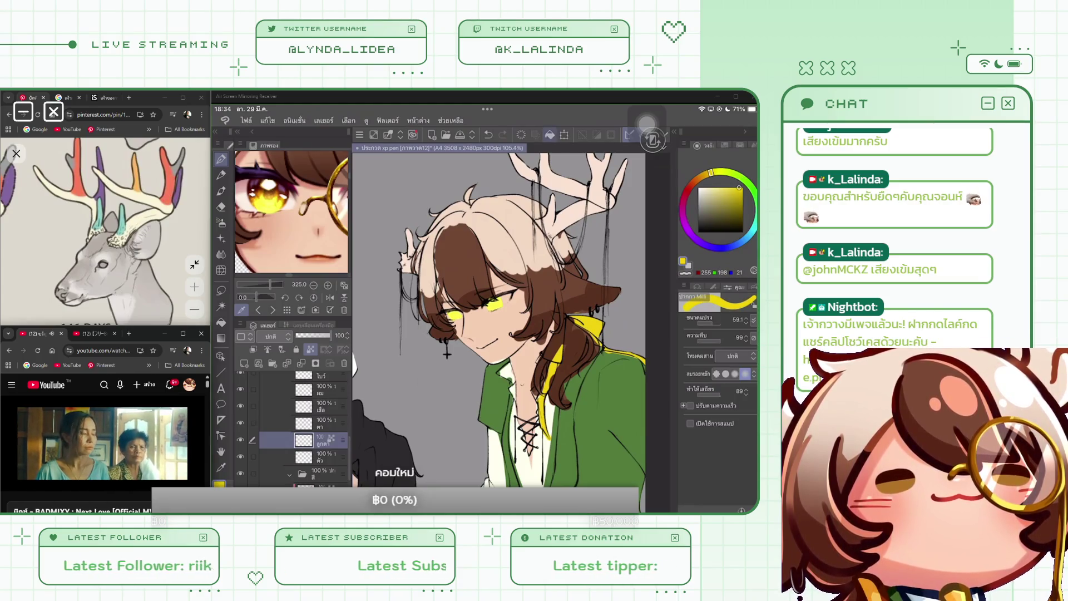
scroll(447, 354, down, 3)
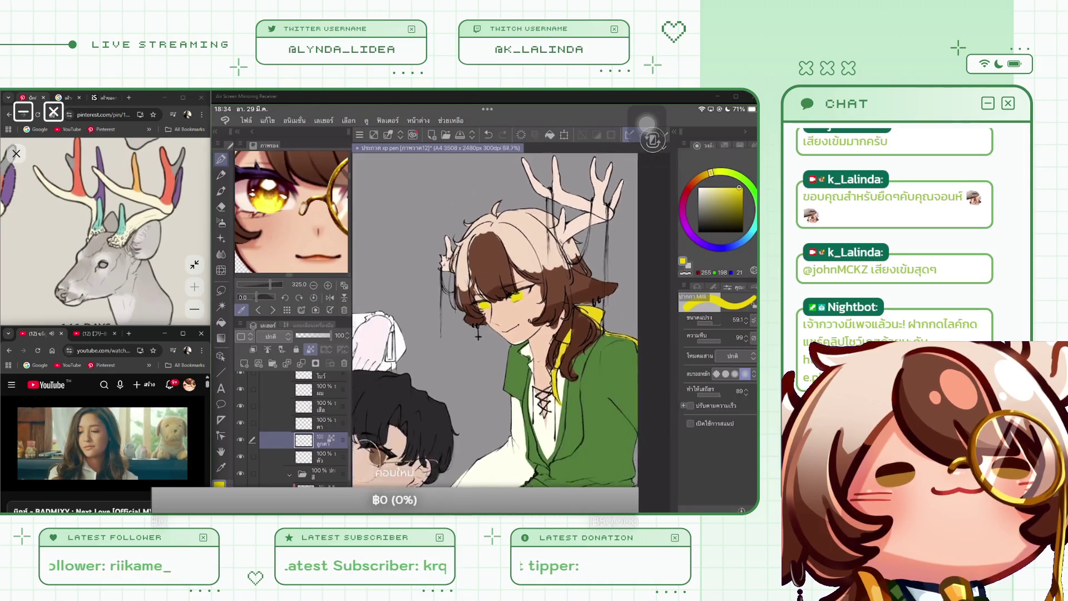
scroll(476, 323, up, 2)
click(737, 187)
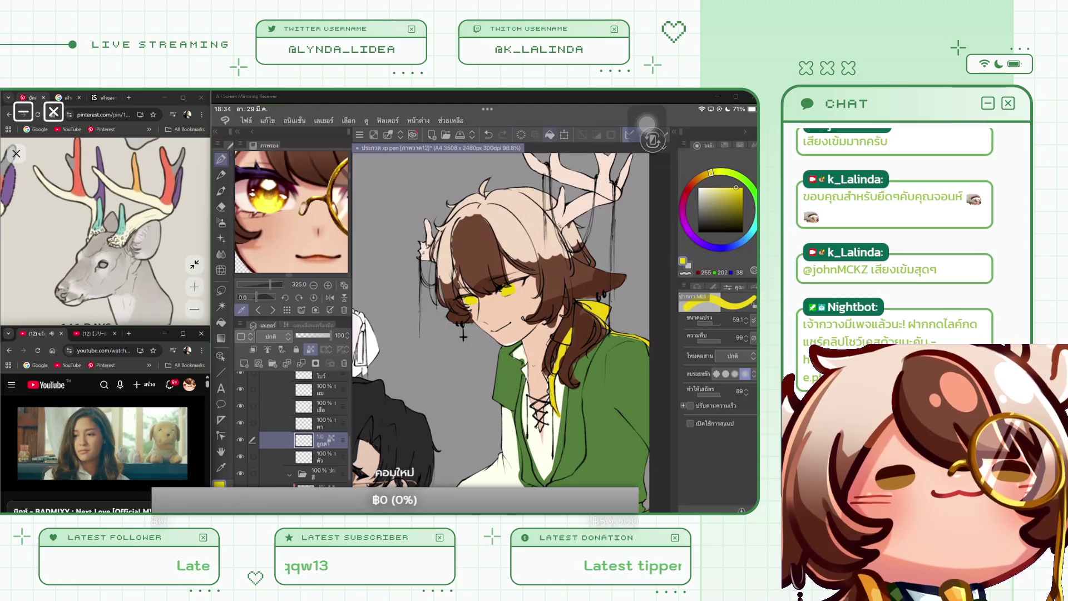
scroll(463, 336, down, 5)
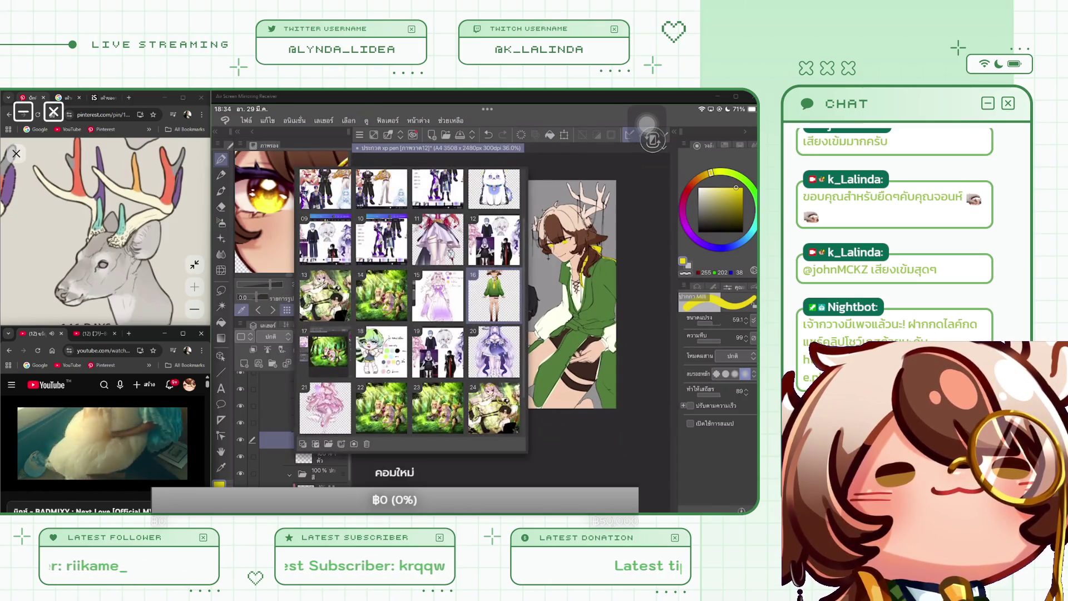
Lock transparent pixels on a layer inside the character folder.
click(382, 295)
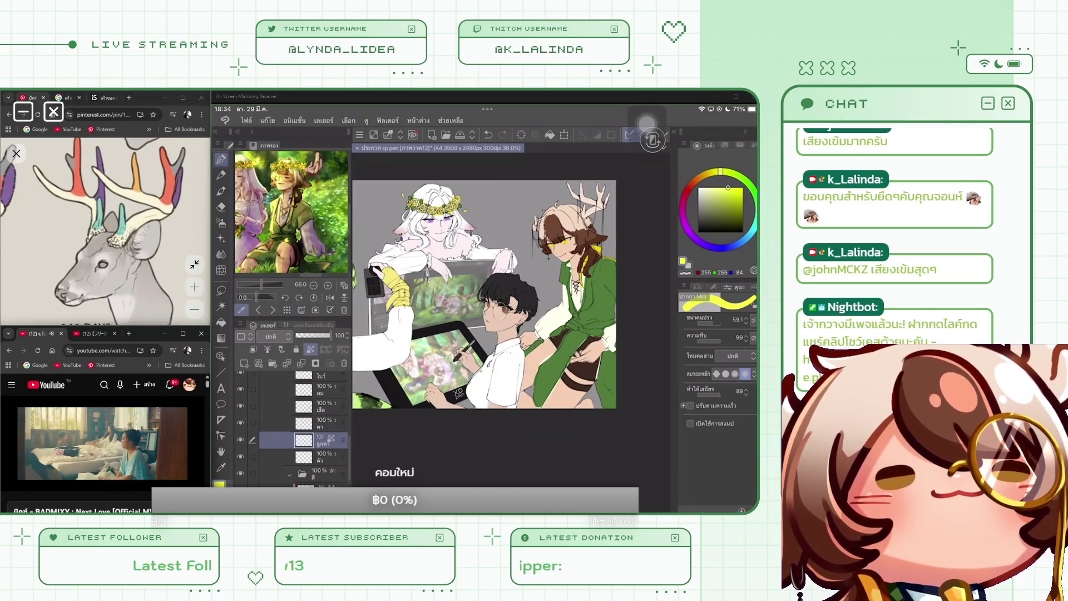
scroll(303, 429, down, 3)
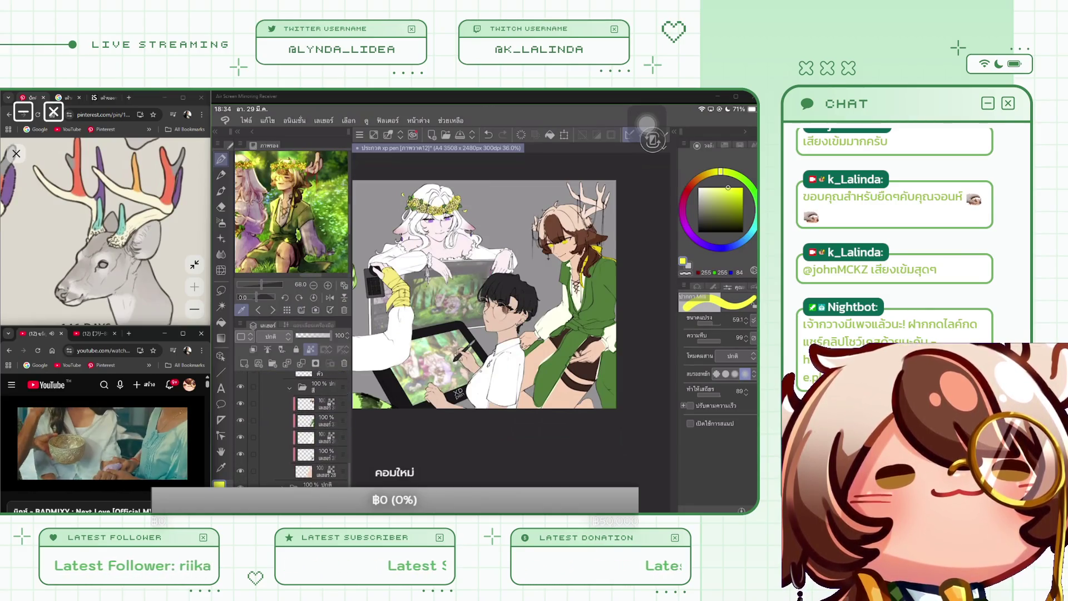
click(306, 420)
click(310, 349)
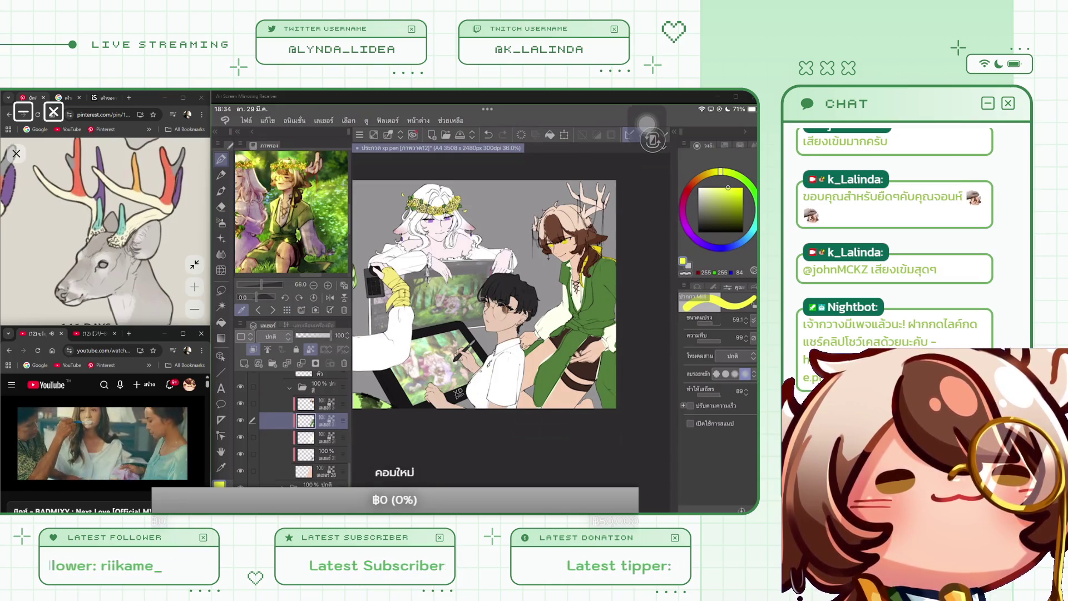
Load gallery image 17, the green forest illustration, into Sub View and sample yellow-green from it.
click(287, 310)
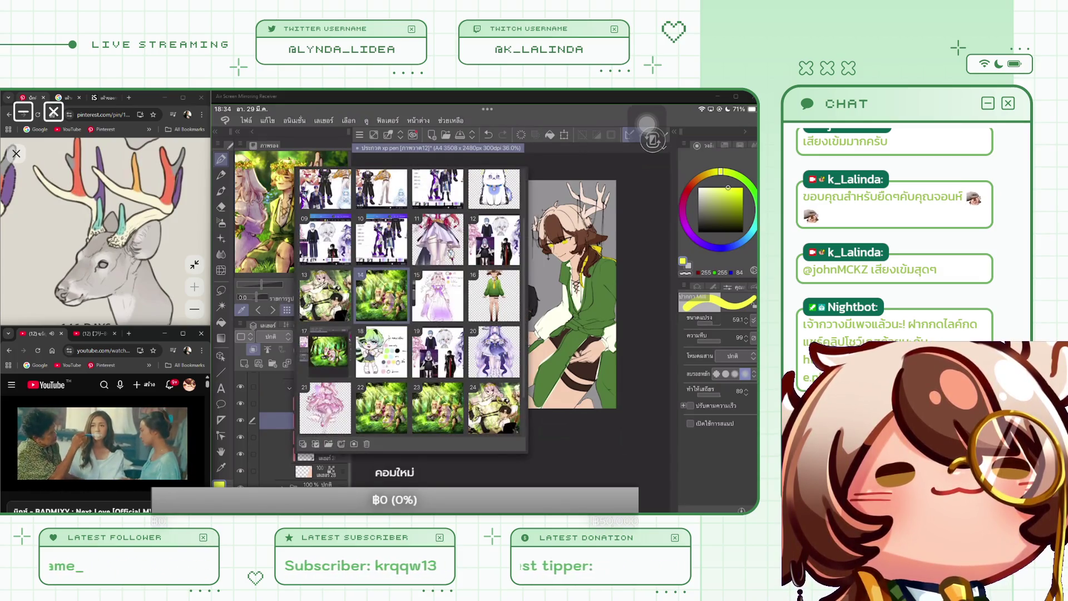
click(325, 352)
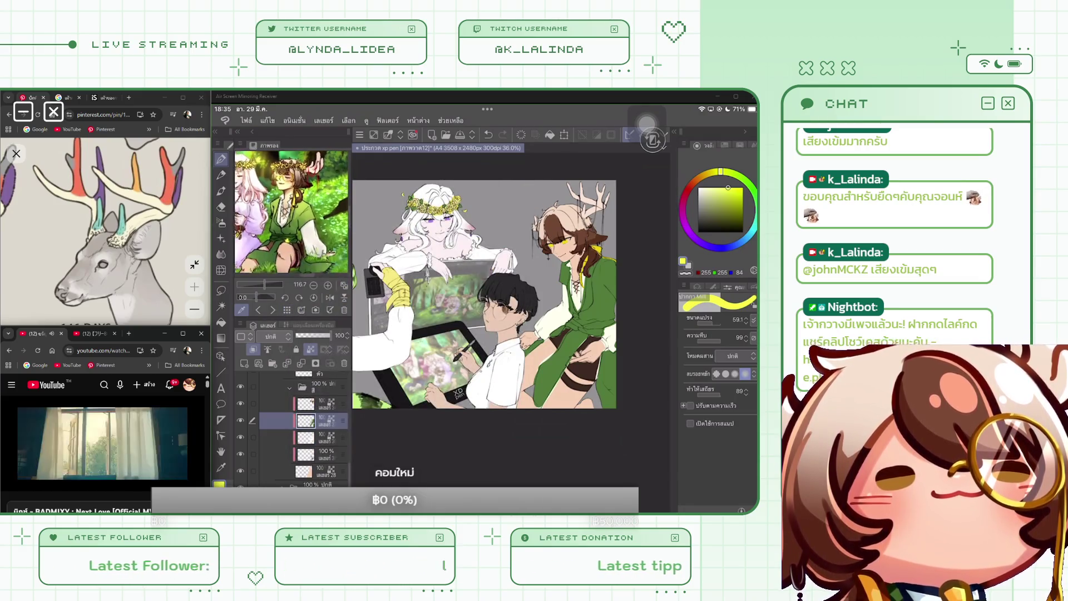
click(295, 186)
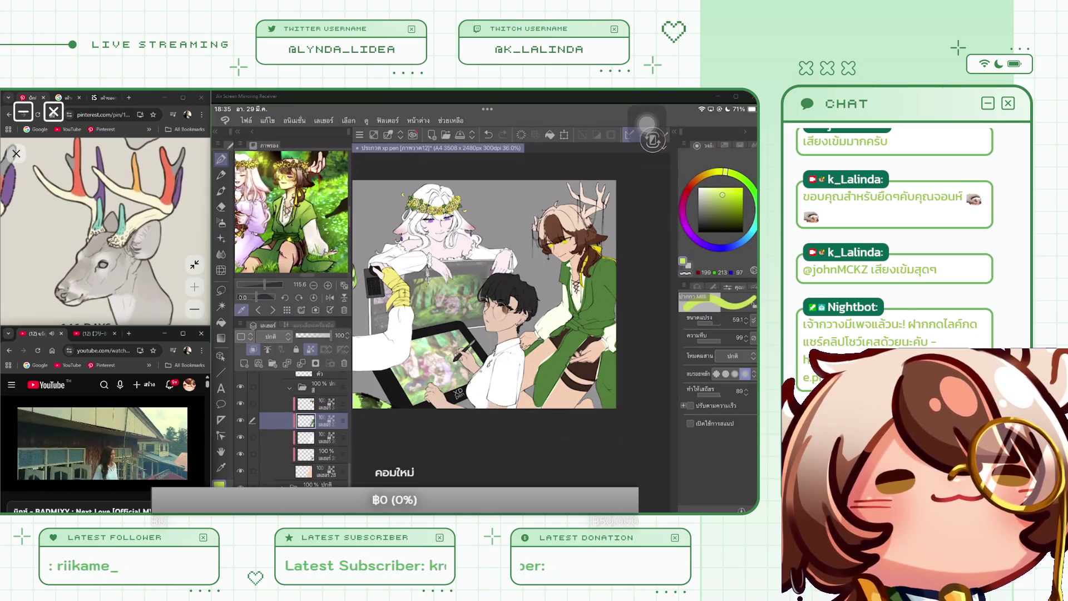
Paint yellow-green highlights on the jacket, then fill it with a darker green sampled from the reference.
drag(563, 261, 616, 301)
drag(584, 285, 614, 300)
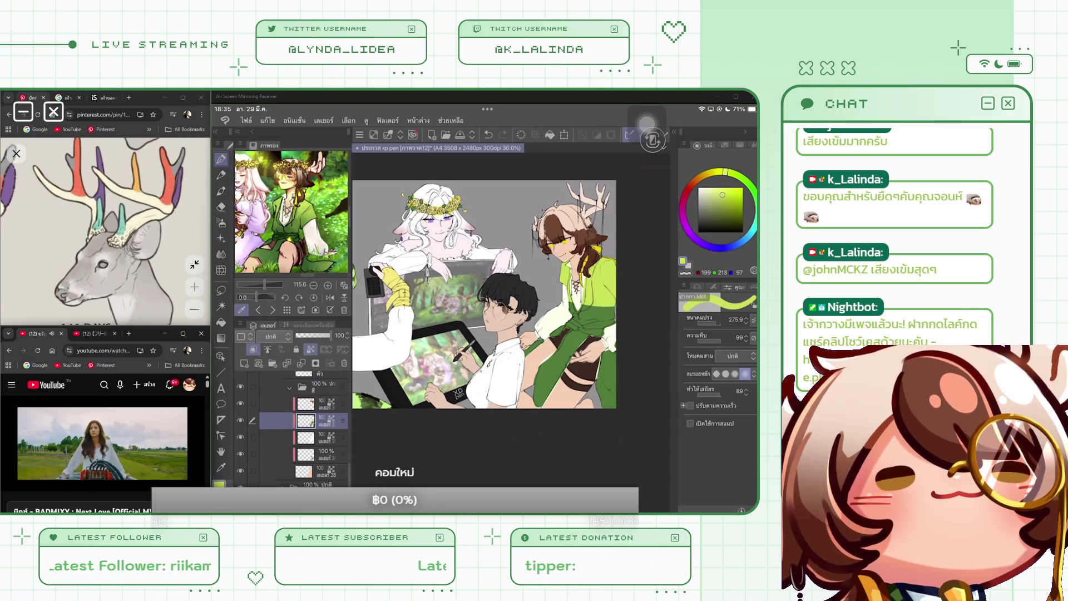
drag(290, 183, 279, 229)
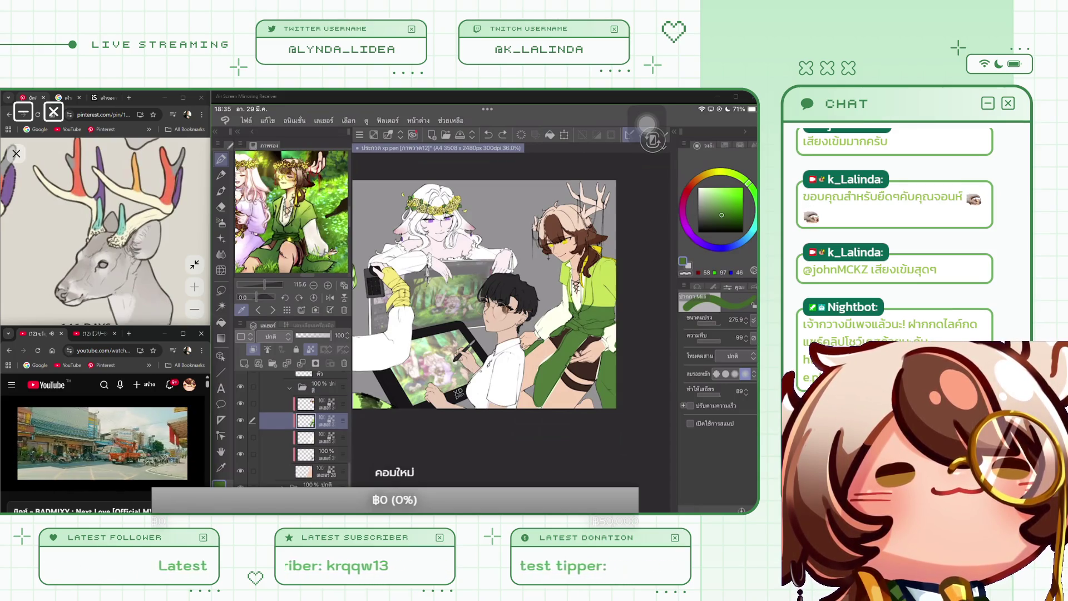
click(549, 135)
scroll(484, 289, up, 2)
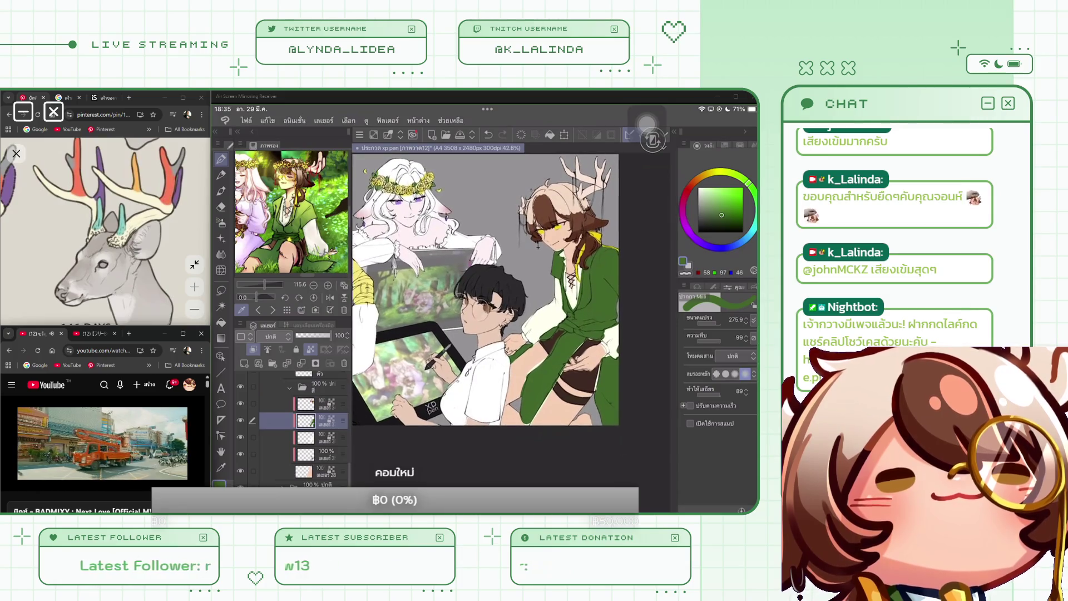
Paint light yellow-green highlights over the coat, then select the layer below with the Eraser.
mouse_move(286, 187)
mouse_down()
mouse_move(272, 187)
mouse_move(272, 203)
mouse_up()
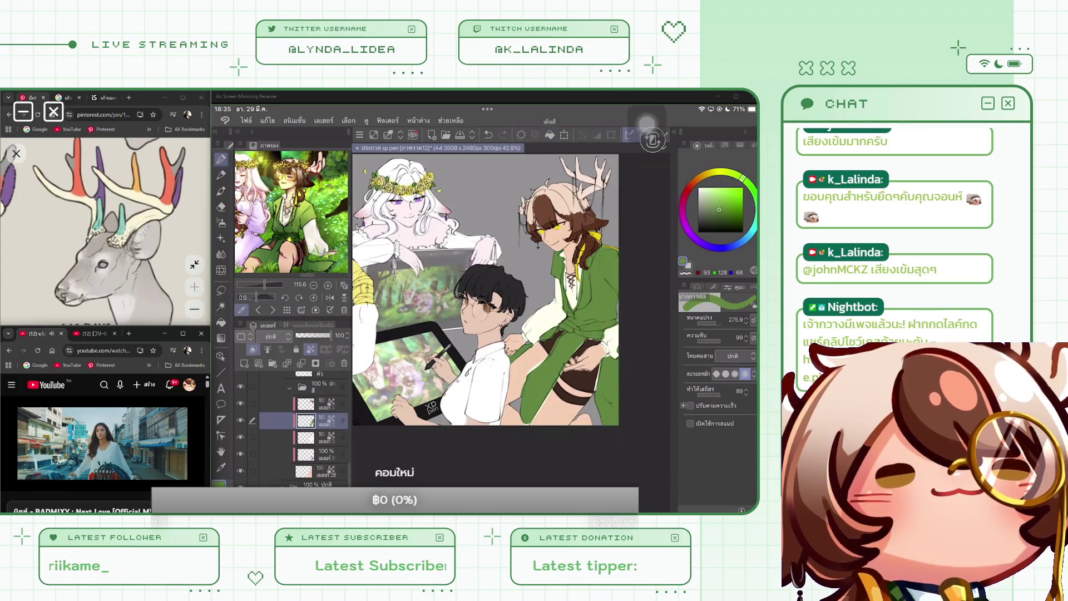
click(301, 190)
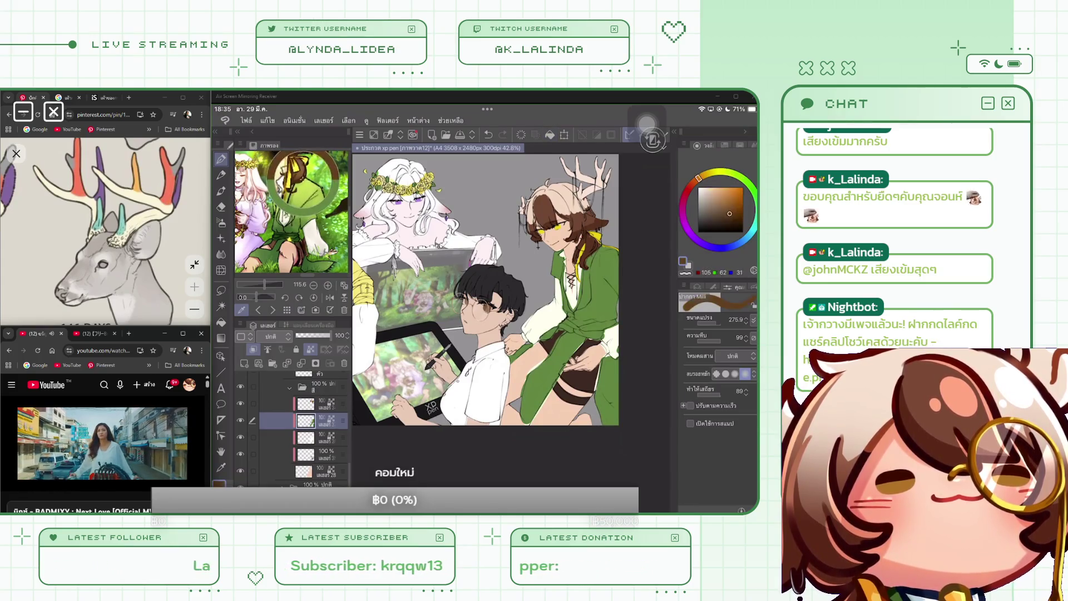
mouse_move(557, 250)
mouse_down()
mouse_move(564, 301)
mouse_move(616, 292)
mouse_move(618, 281)
mouse_up()
drag(610, 280, 619, 275)
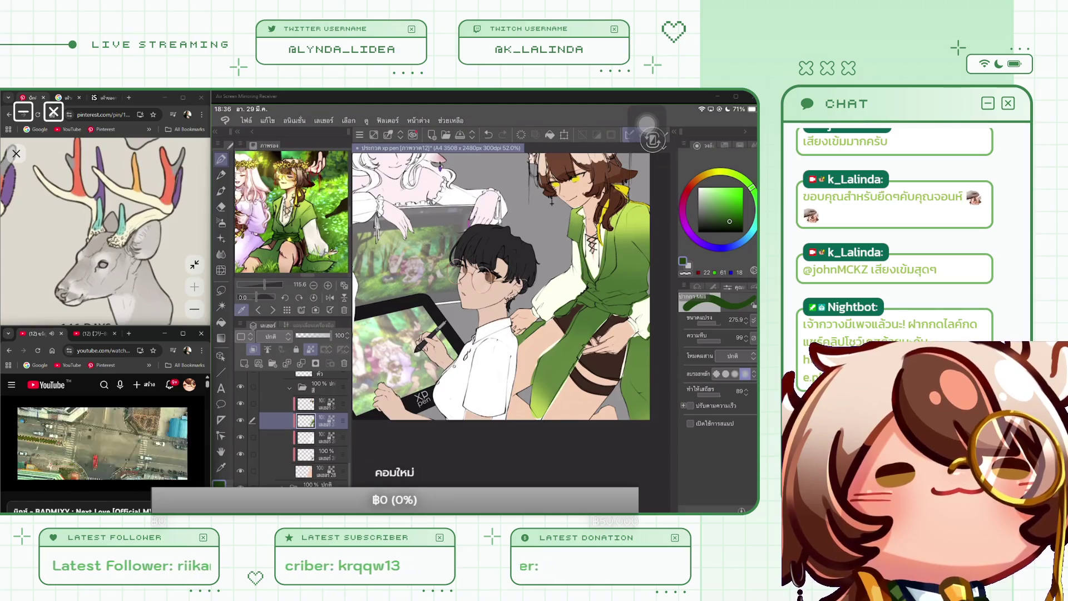
click(320, 438)
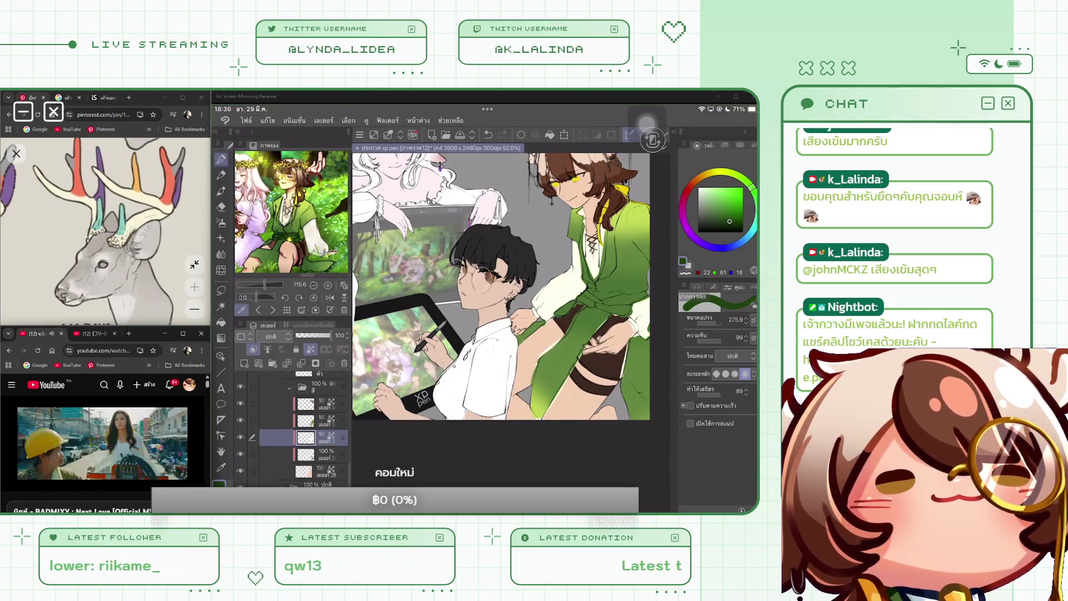
key(e)
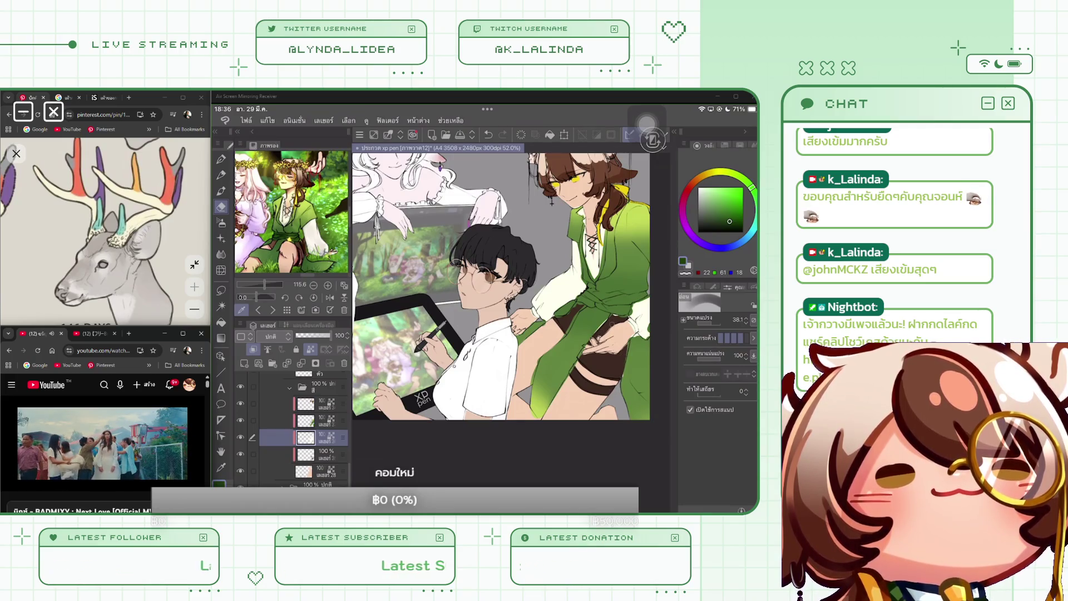
Return to the upper layer and erase a short stroke beside the deer's green sleeve.
scroll(500, 286, down, 2)
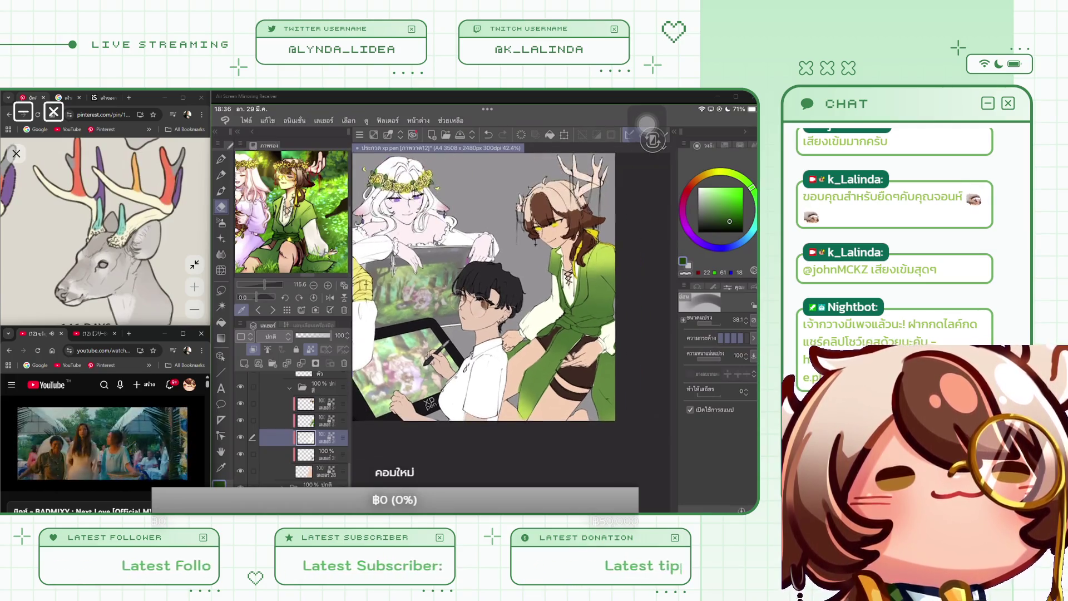
scroll(489, 301, up, 1)
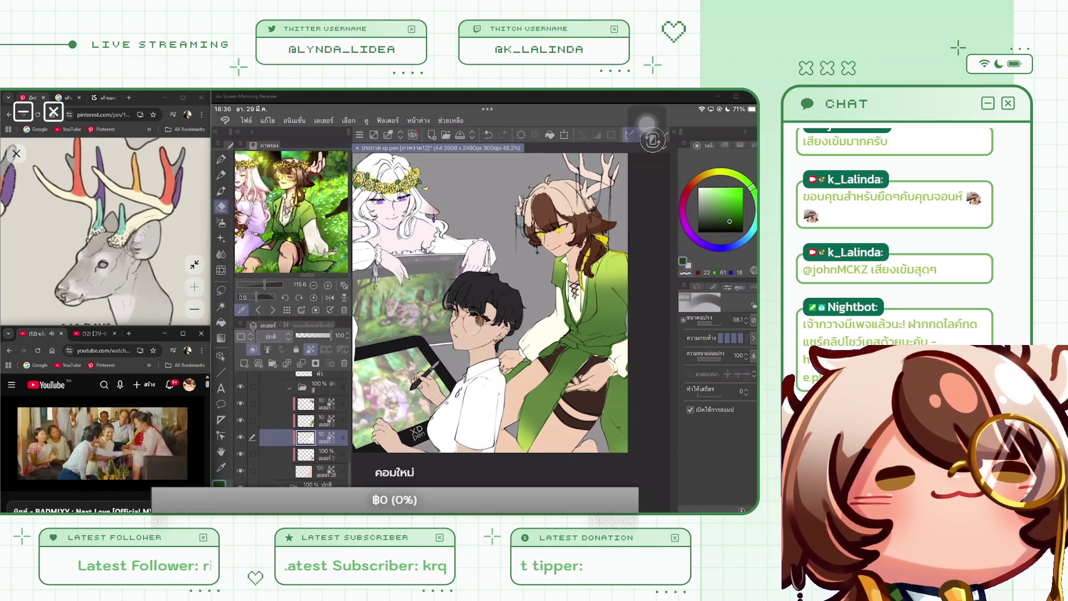
scroll(537, 251, up, 1)
click(306, 420)
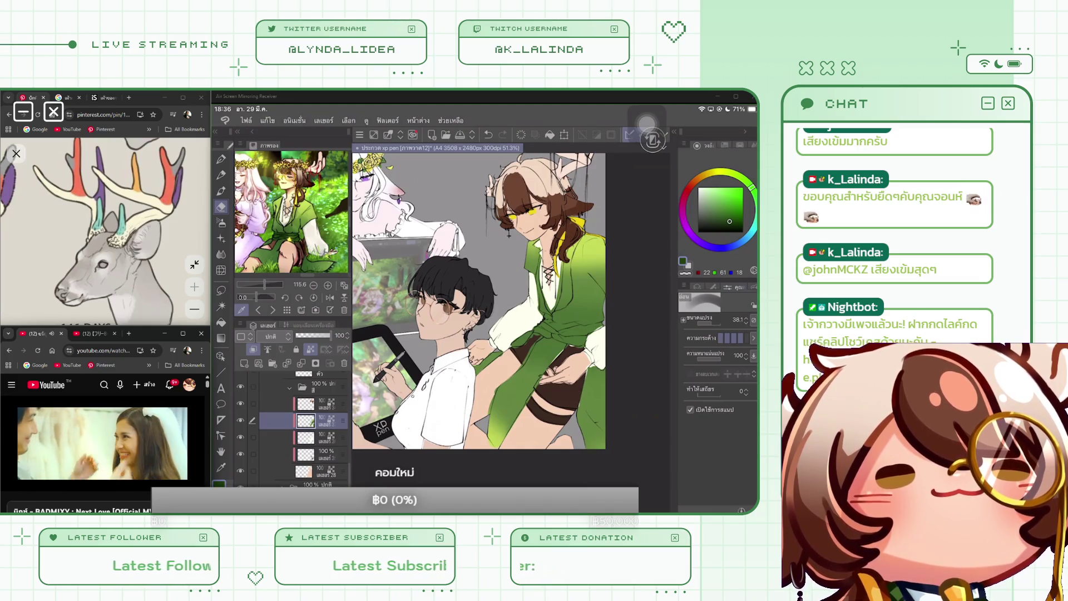
drag(589, 284, 580, 304)
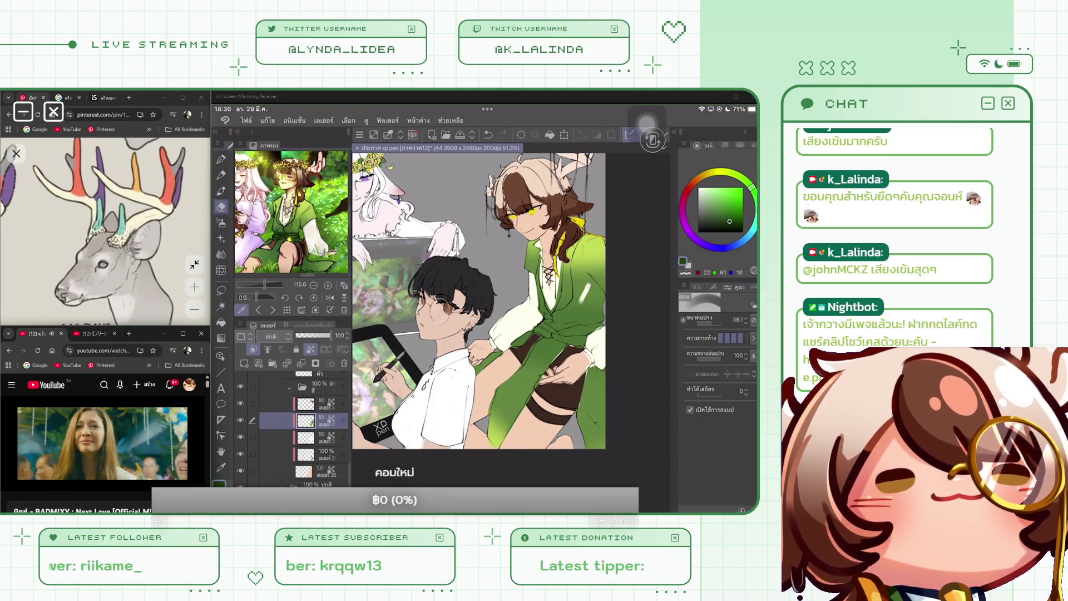
click(221, 159)
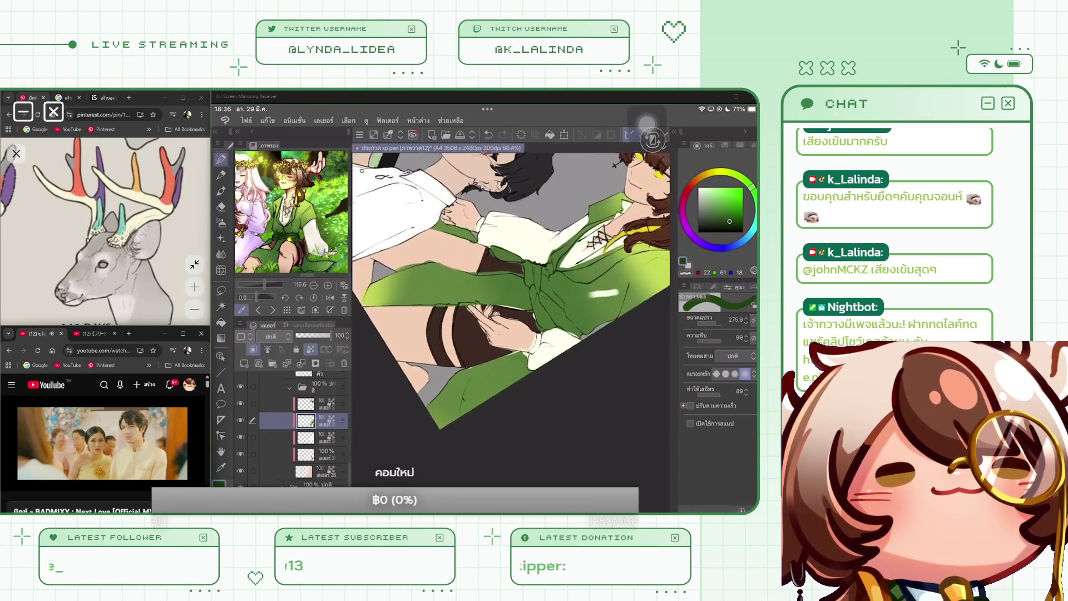
Redo the dark green shading on the antlered character's sash with several strokes.
key(ctrl+z)
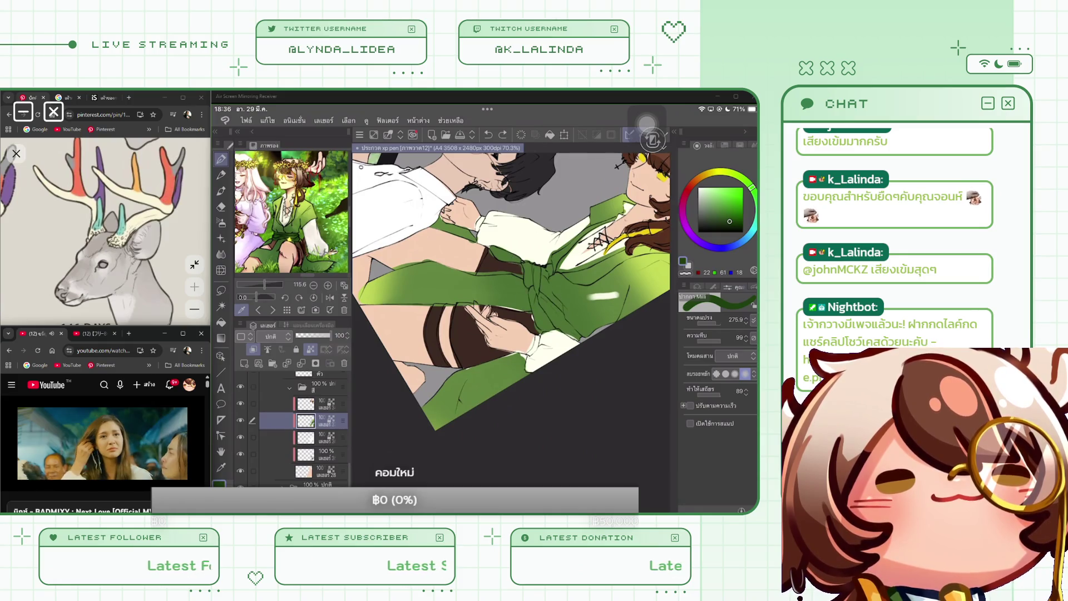
drag(709, 324, 721, 324)
mouse_move(534, 261)
mouse_down()
mouse_move(539, 311)
mouse_move(527, 282)
mouse_move(540, 329)
mouse_up()
mouse_move(537, 267)
mouse_down()
mouse_move(544, 309)
mouse_move(547, 269)
mouse_move(563, 329)
mouse_move(579, 340)
mouse_up()
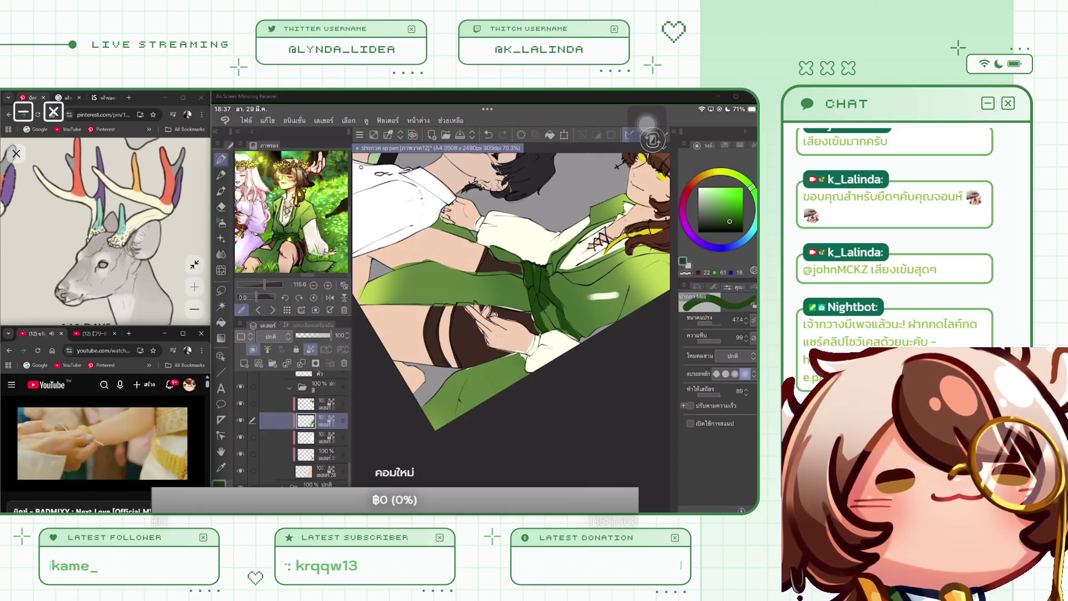
mouse_move(551, 305)
mouse_down()
mouse_move(557, 326)
mouse_move(541, 331)
mouse_up()
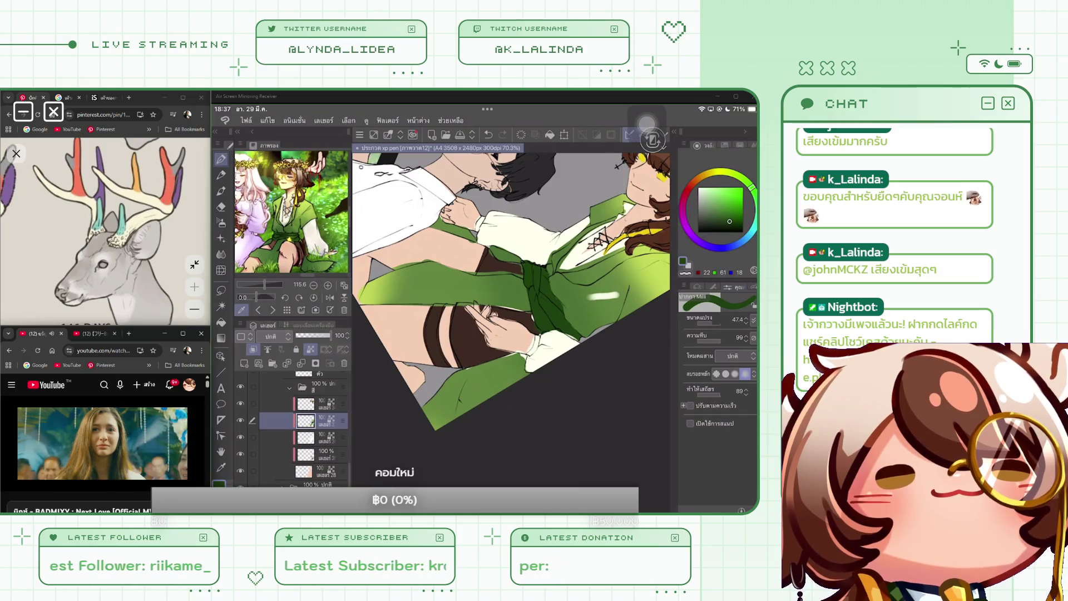
scroll(511, 287, down, 5)
scroll(492, 307, up, 3)
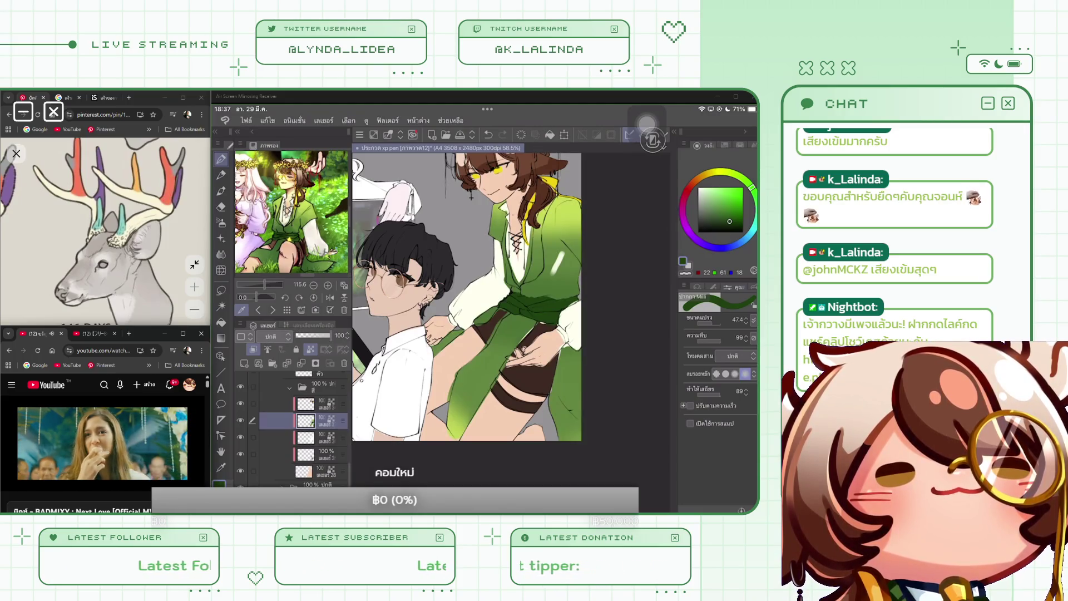
Sample a mid green from the robe and paint over its white streak, relocking transparent pixels.
click(556, 265)
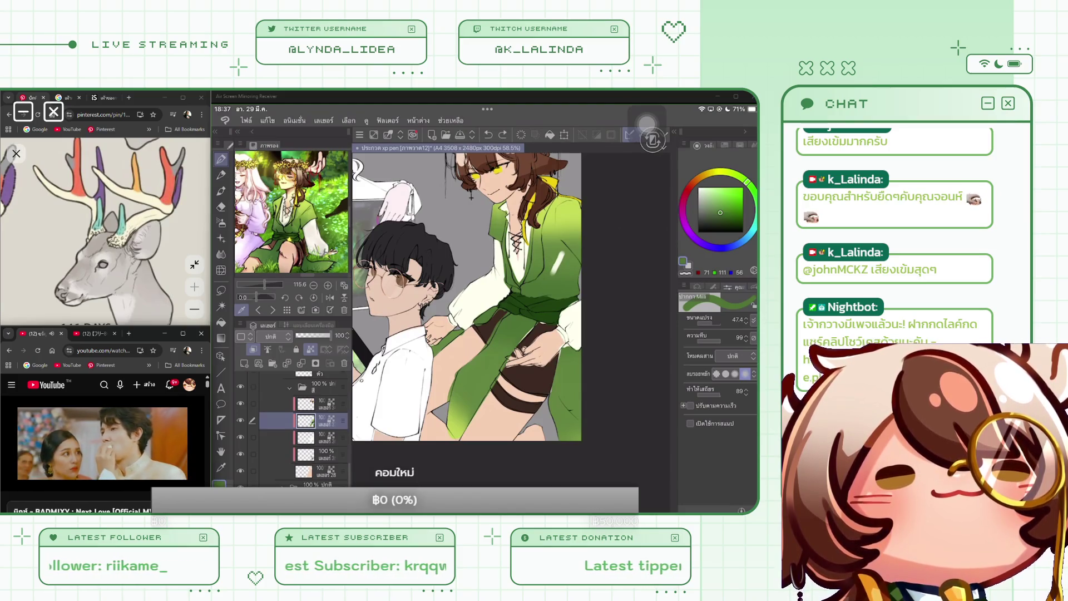
click(311, 349)
drag(560, 258, 553, 272)
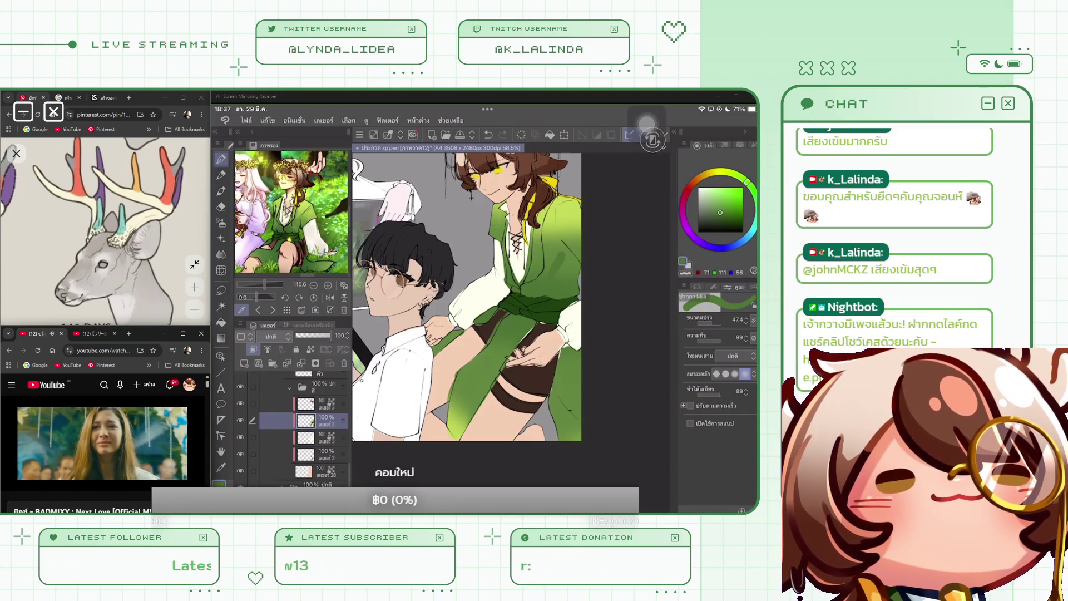
click(310, 349)
click(550, 232)
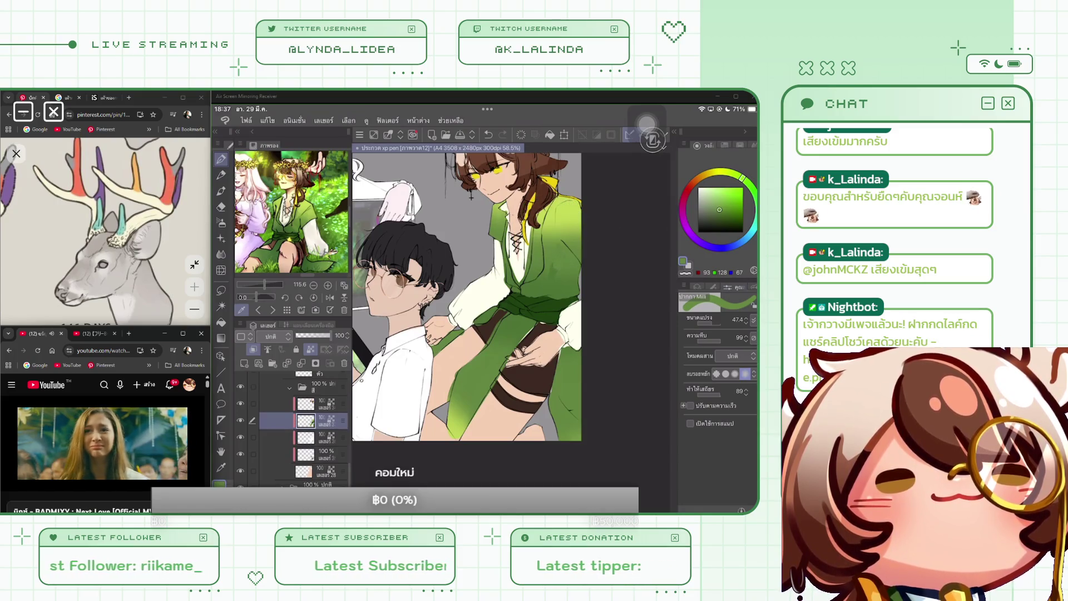
scroll(472, 264, down, 3)
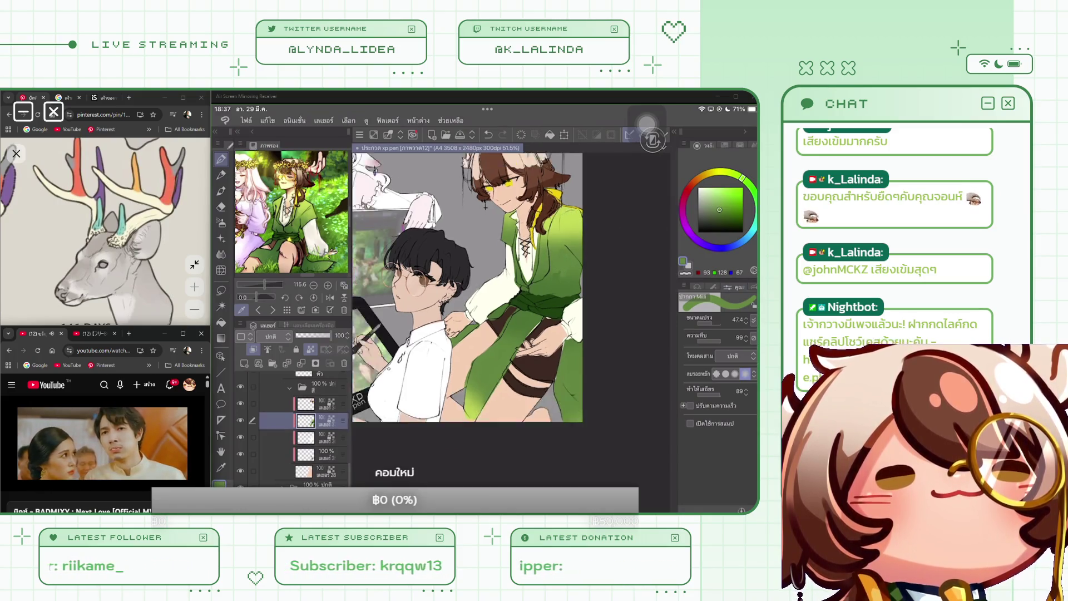
Switch to the Blend tool and enlarge the brush to 829.3.
key(j)
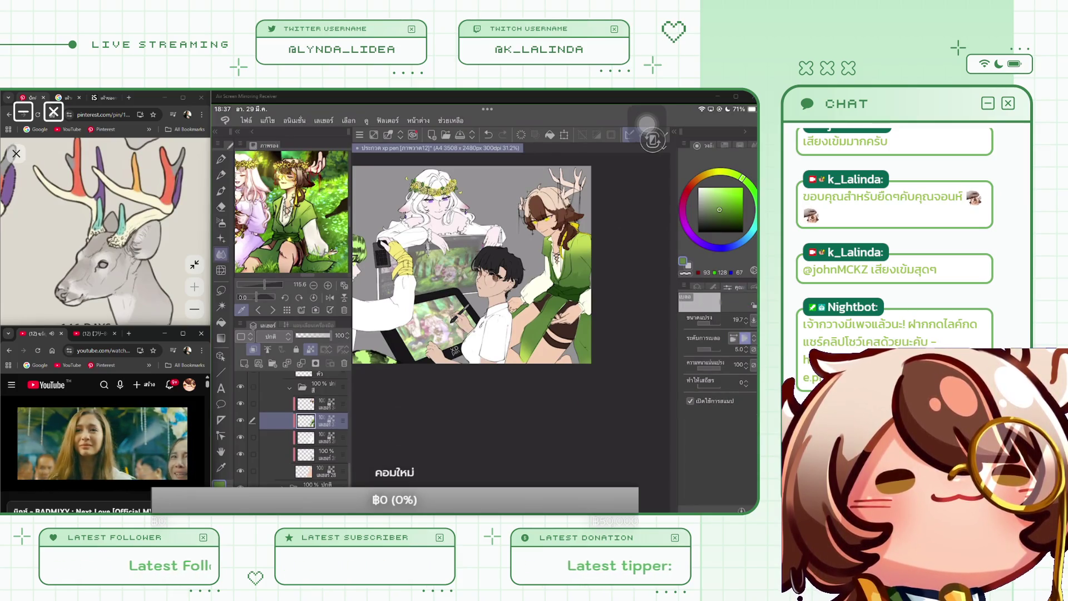
key(])
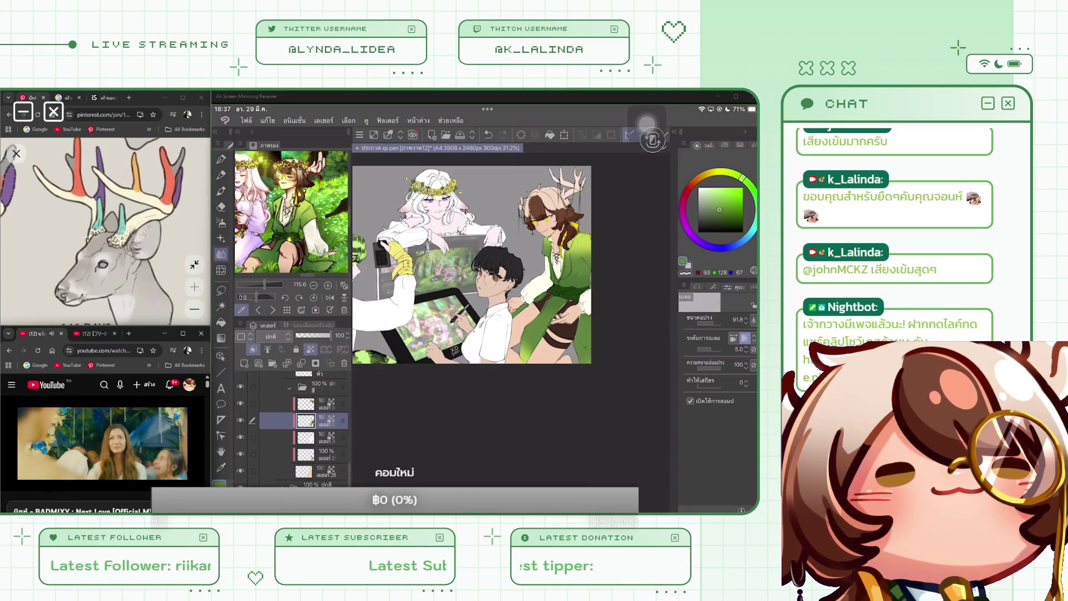
scroll(472, 264, up, 2)
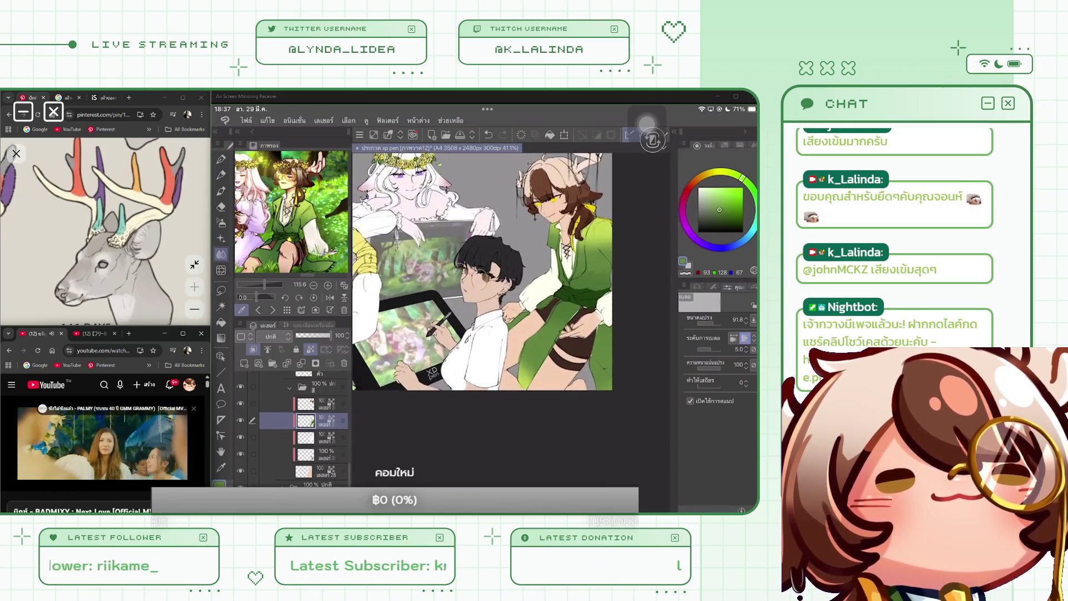
key(])
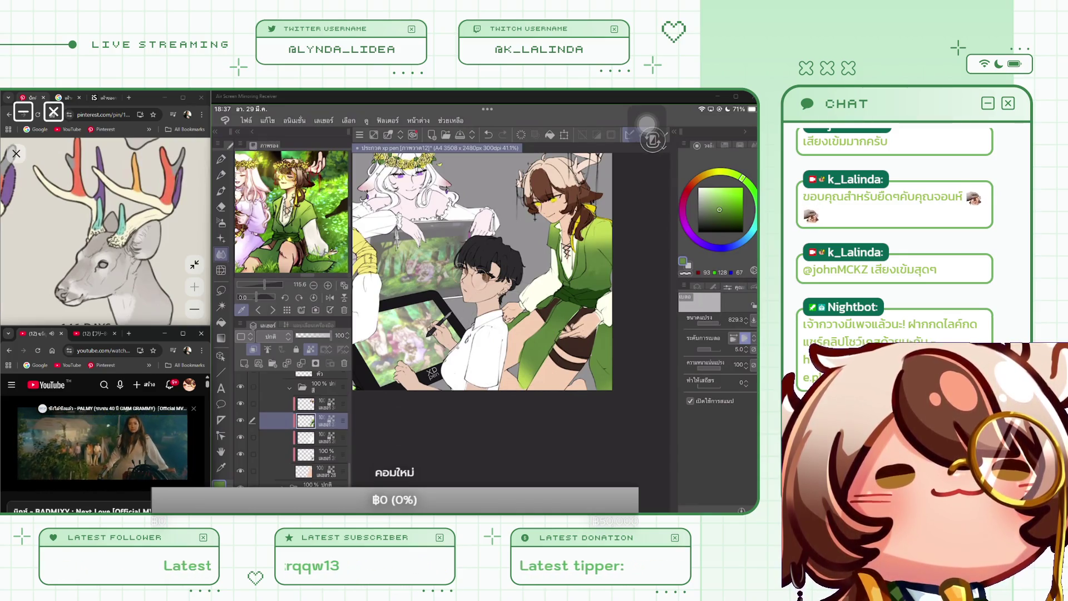
Sample a pale green from the artwork and blend the robe shading into a smooth gradient.
key(p)
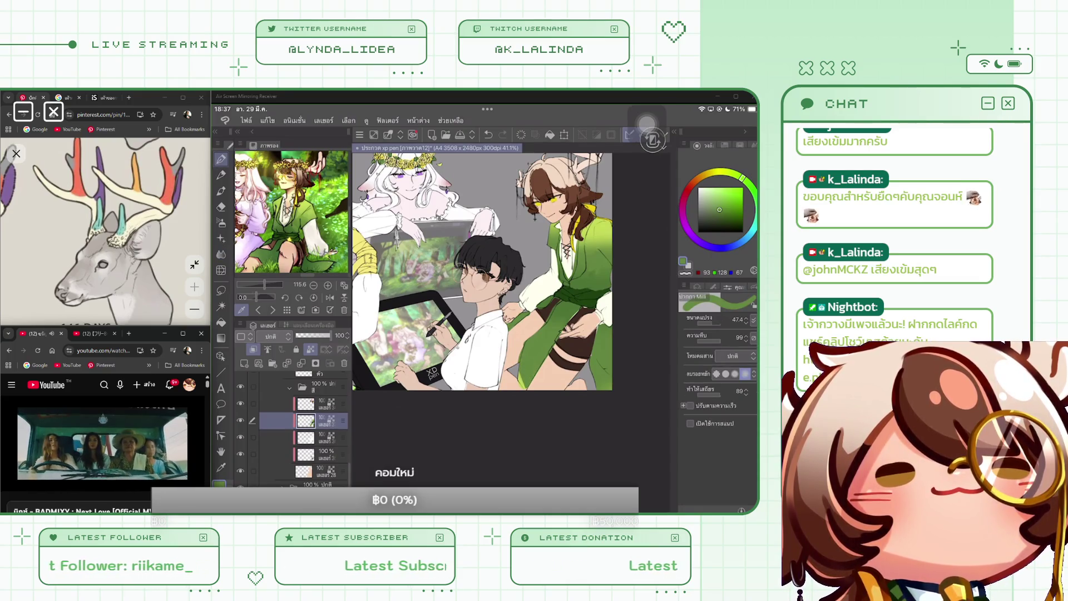
click(594, 221)
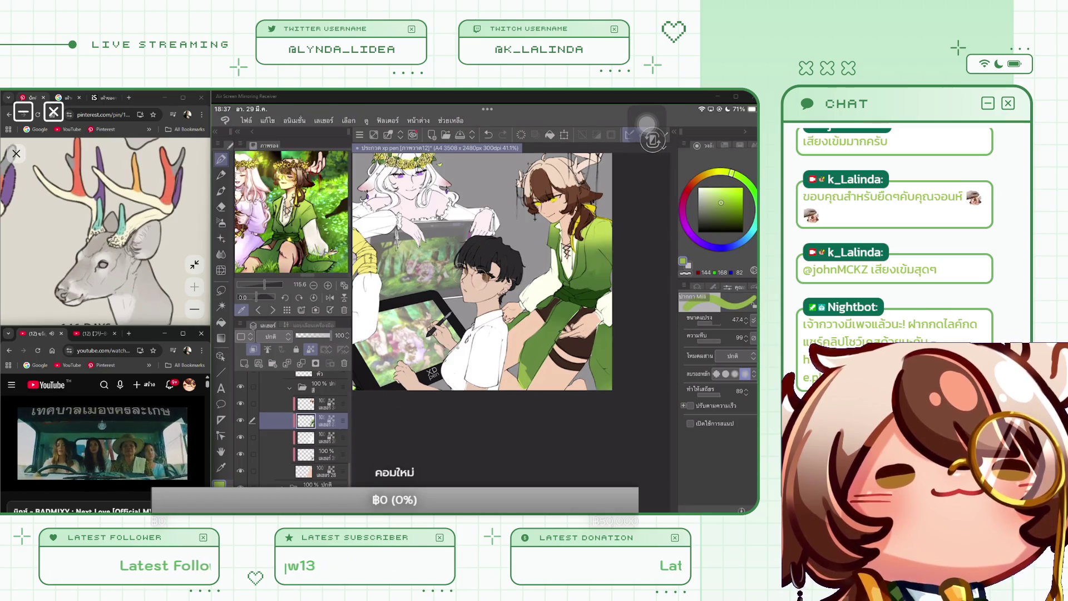
scroll(483, 272, down, 1)
click(221, 254)
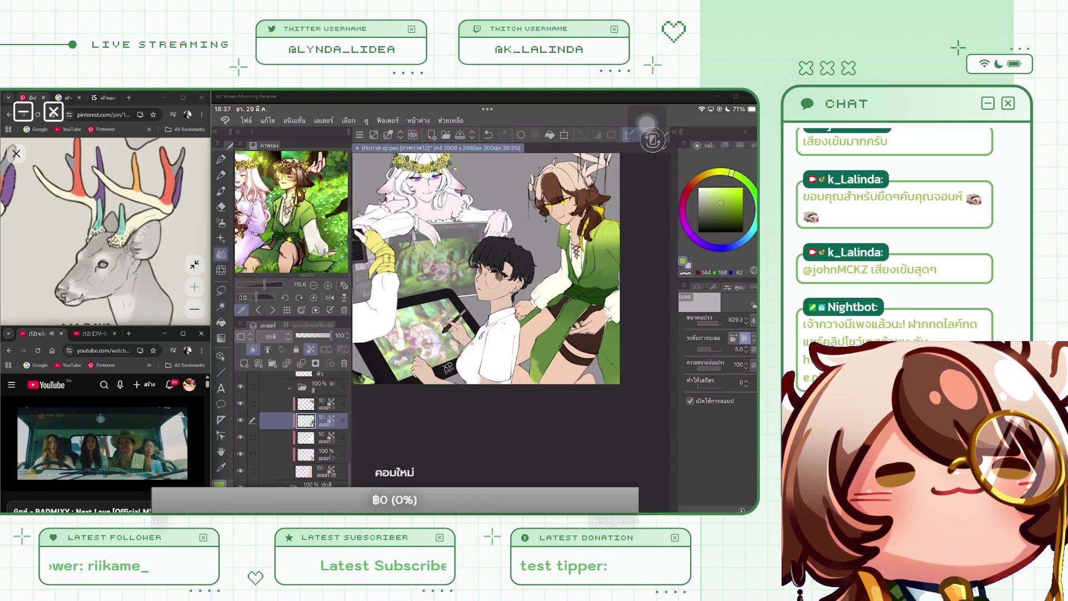
scroll(573, 340, up, 5)
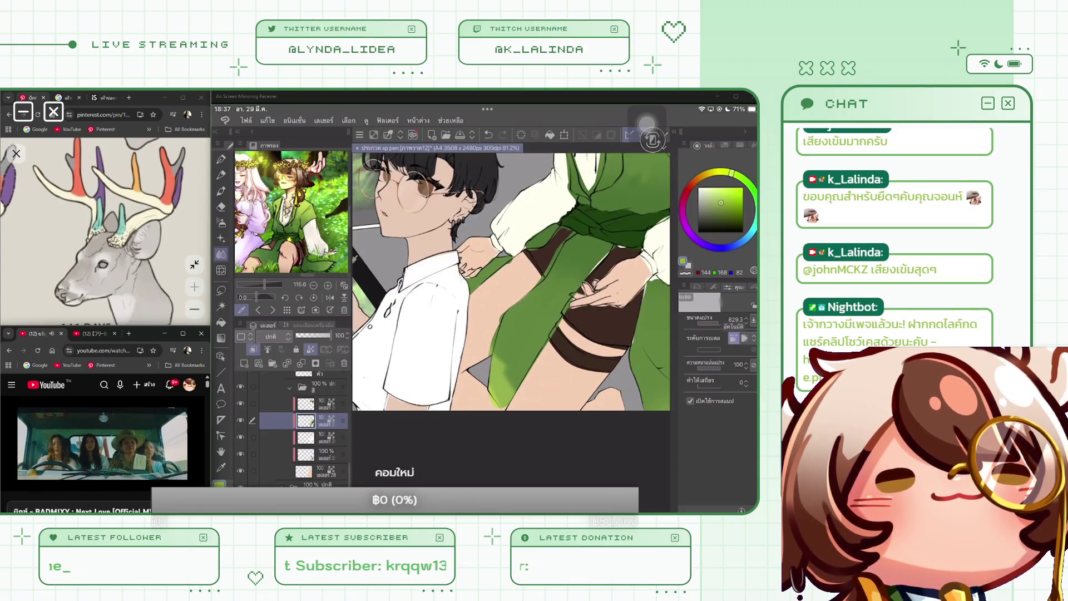
scroll(510, 281, down, 5)
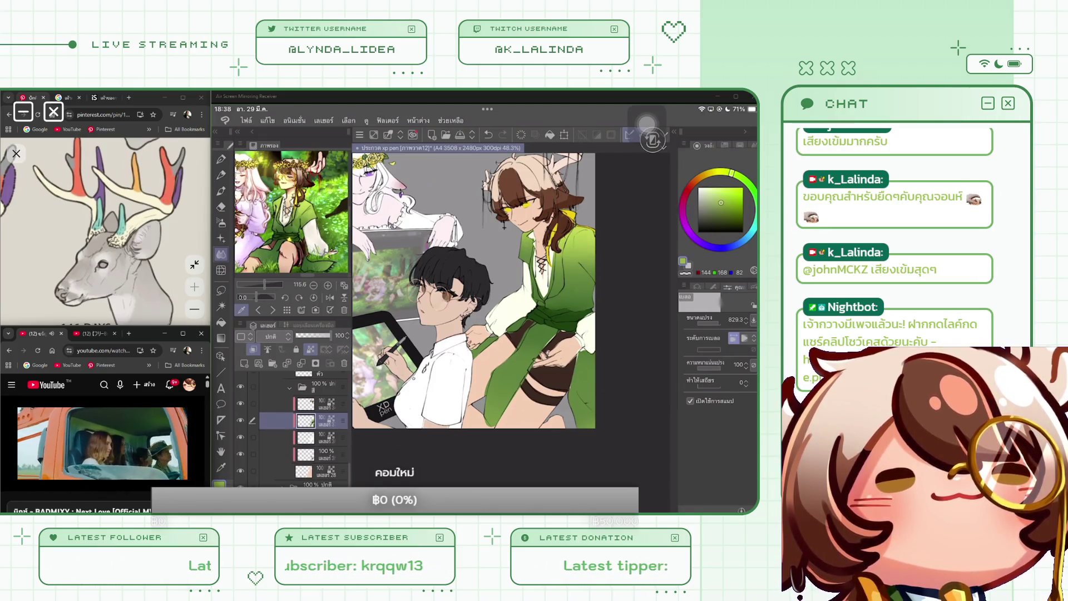
scroll(483, 288, down, 3)
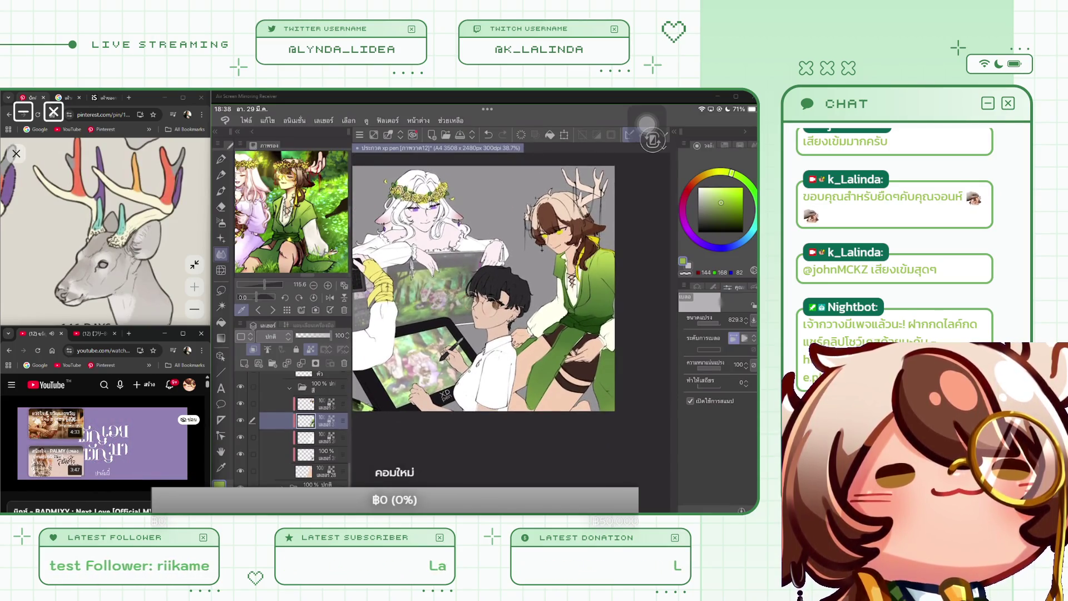
scroll(483, 287, down, 2)
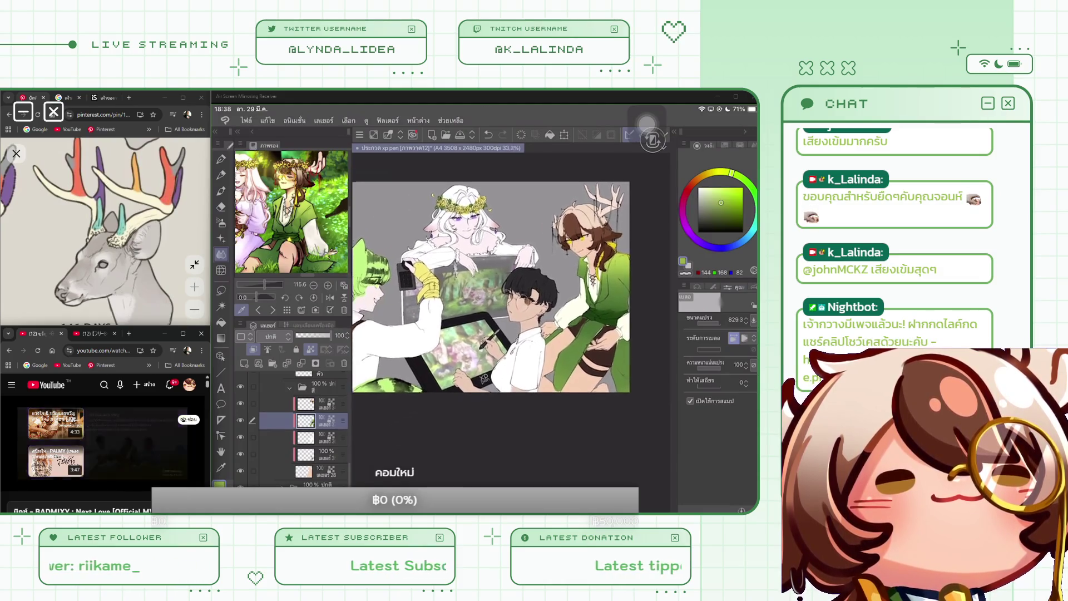
Move work to the layer one above in the stack while zooming around the canvas.
scroll(483, 288, up, 1)
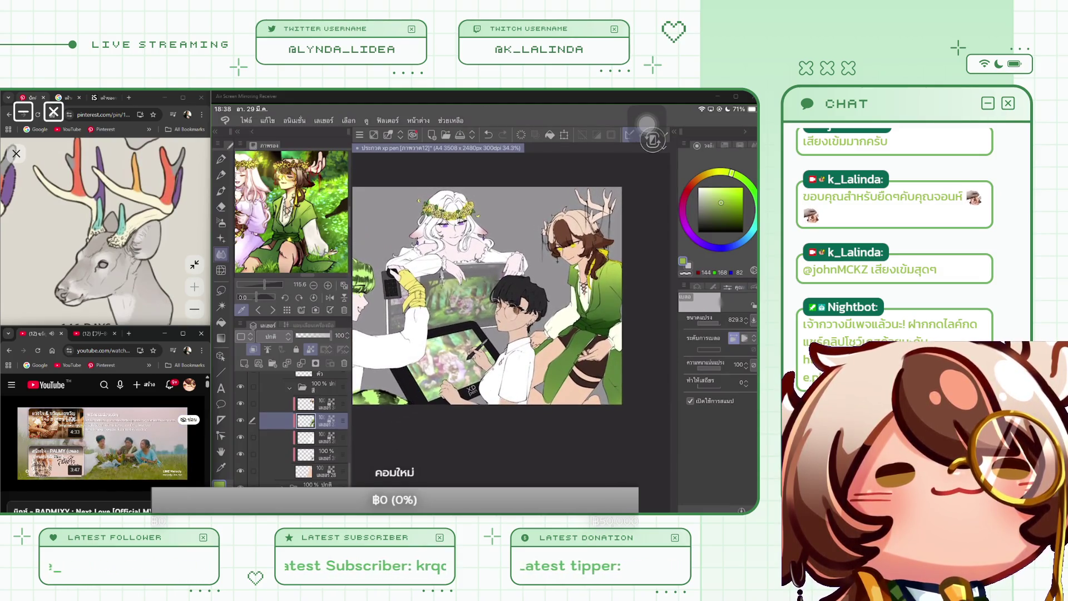
scroll(488, 296, up, 1)
click(320, 404)
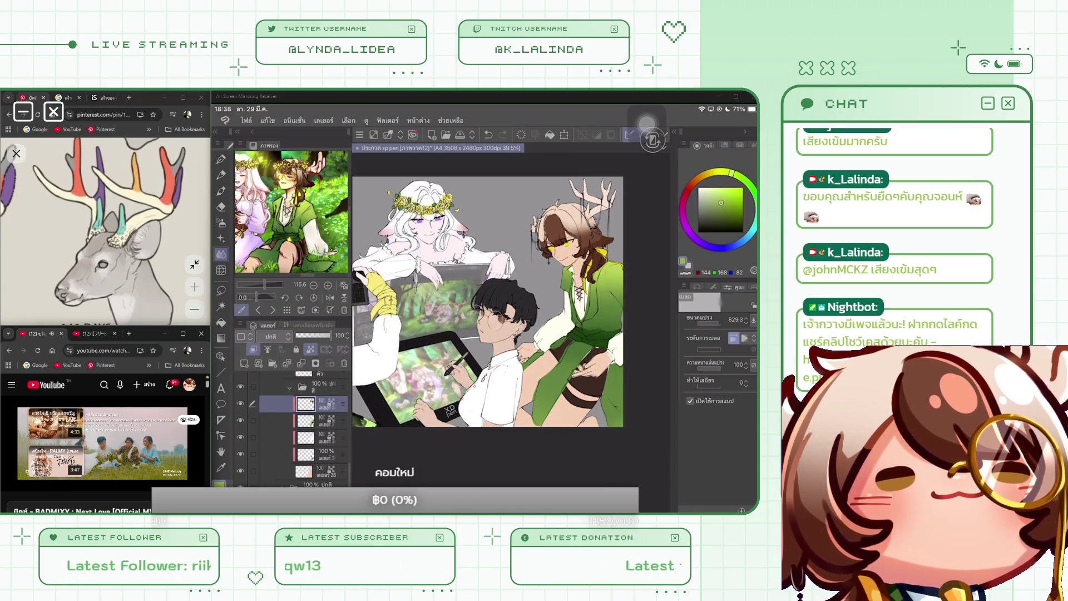
scroll(557, 250, up, 3)
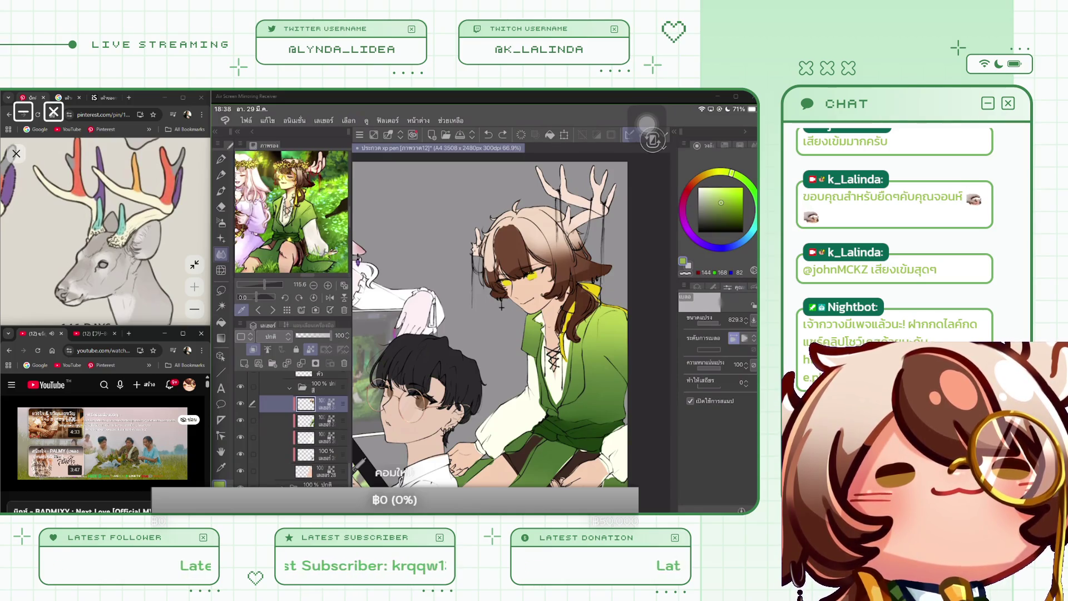
scroll(490, 322, down, 4)
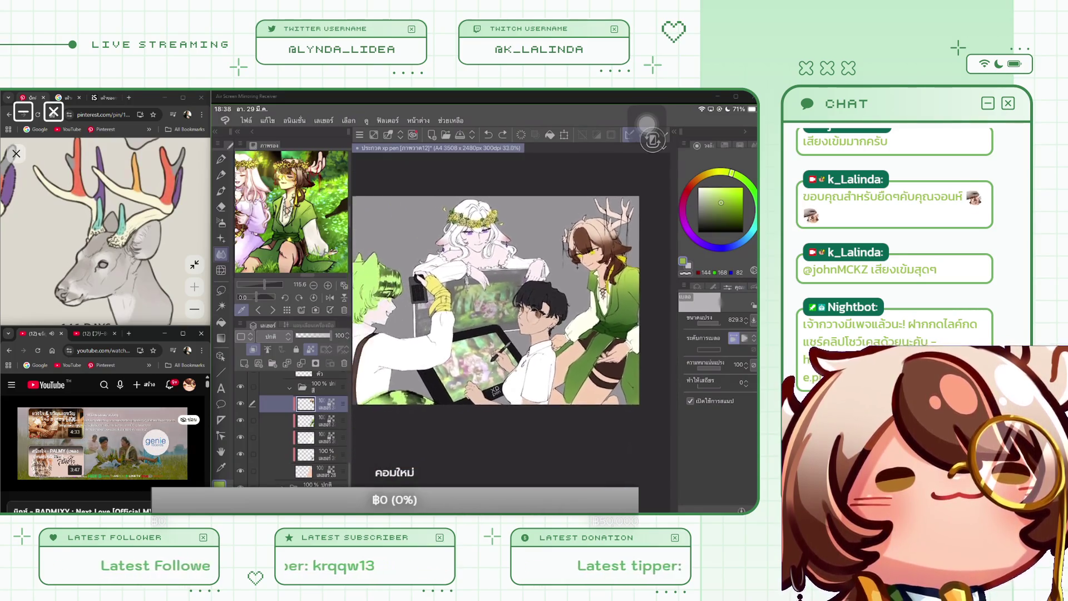
scroll(498, 300, down, 1)
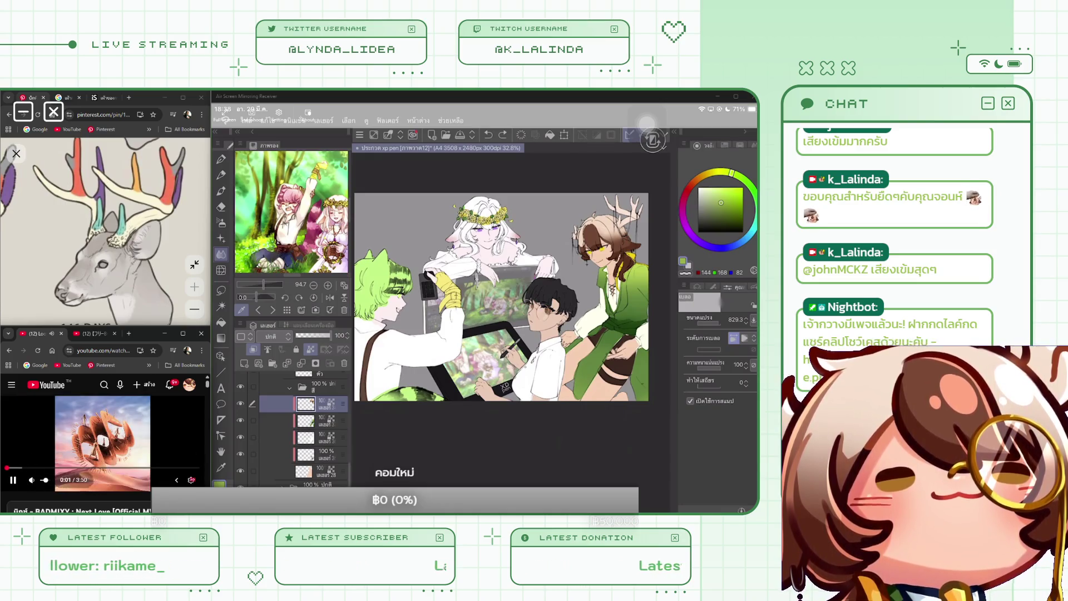
Scroll down to the background folder and reveal the green grass-and-flower backdrop behind the characters.
scroll(102, 445, down, 5)
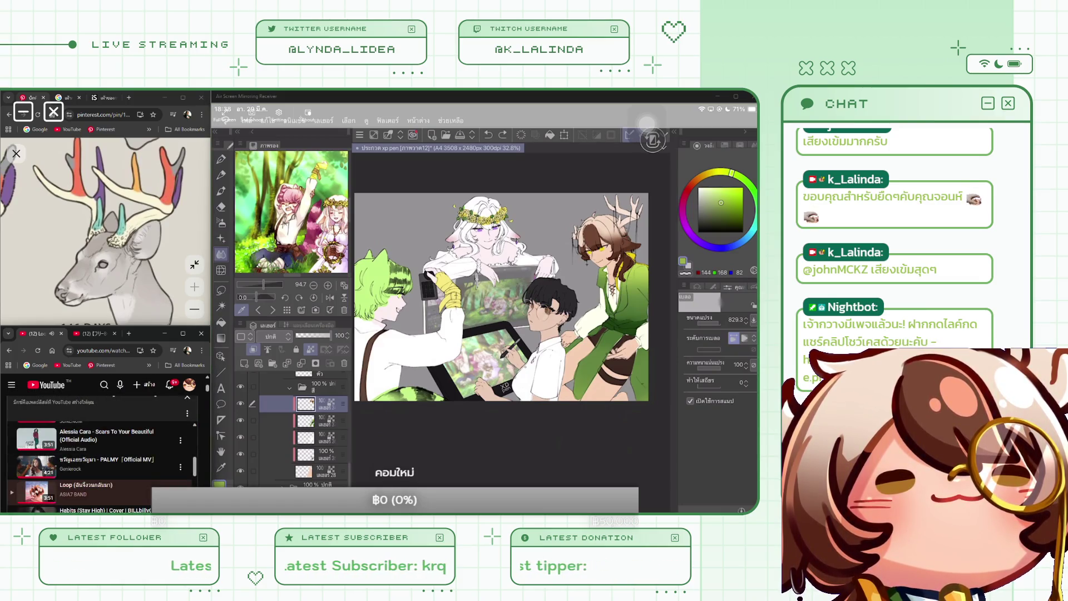
scroll(102, 451, down, 1)
scroll(101, 446, down, 2)
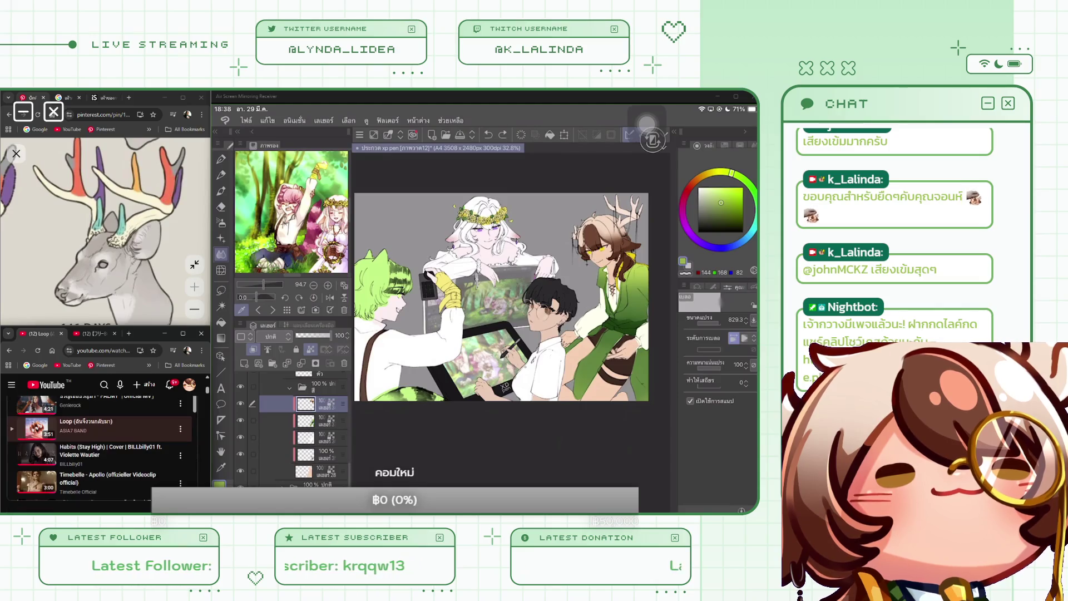
scroll(102, 445, down, 5)
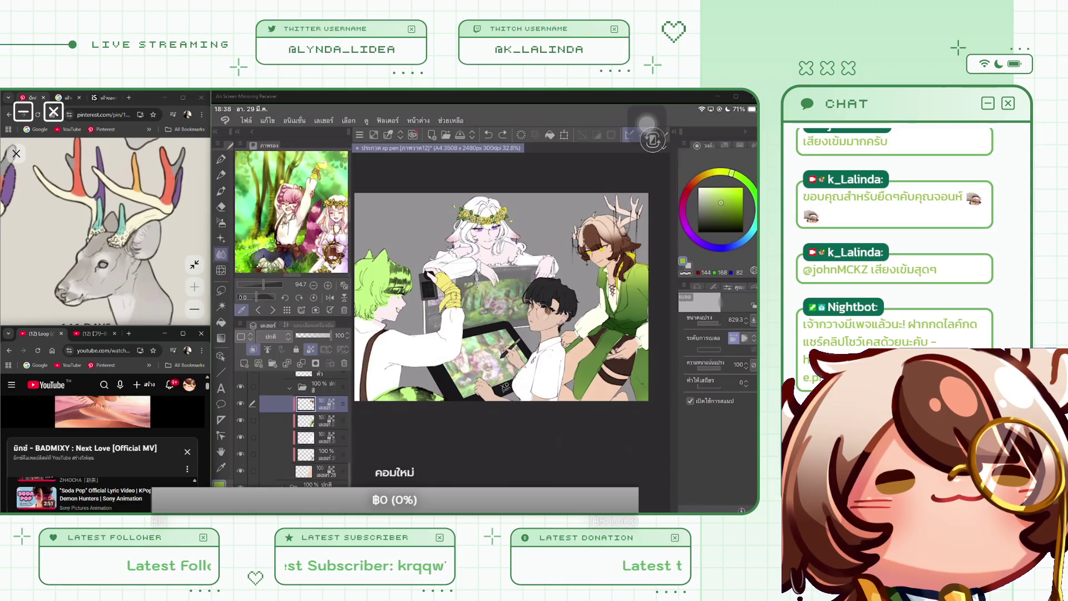
scroll(103, 454, down, 5)
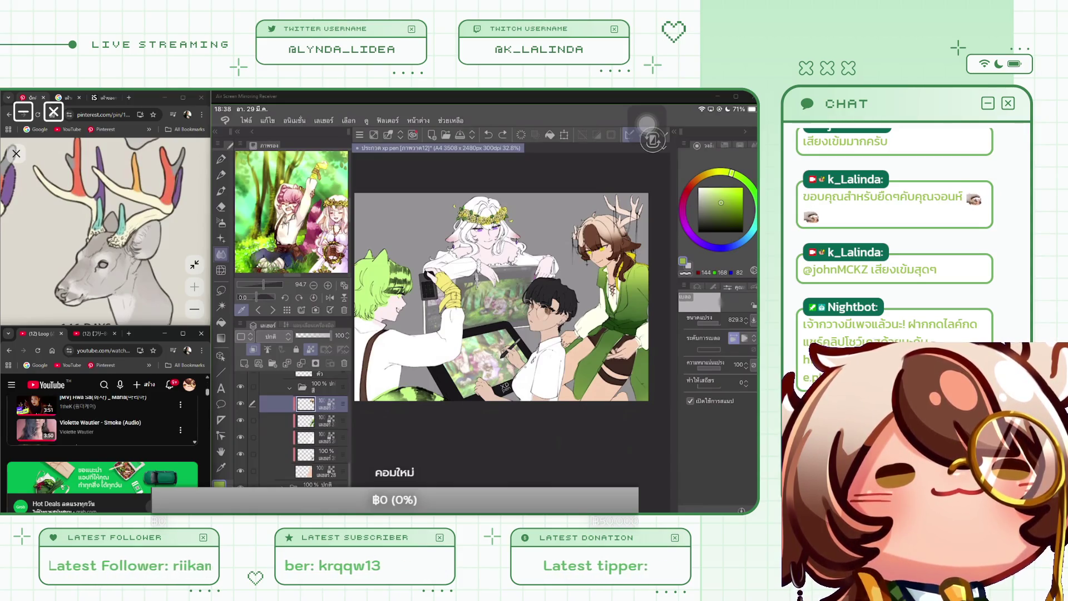
scroll(103, 454, down, 5)
scroll(103, 462, up, 3)
scroll(103, 462, up, 5)
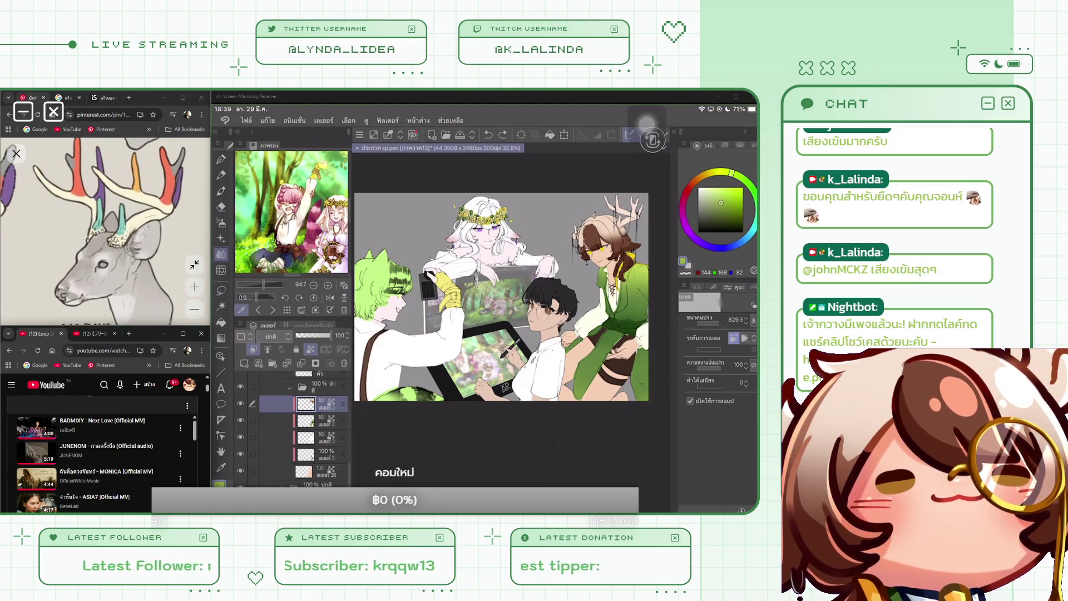
scroll(103, 456, down, 2)
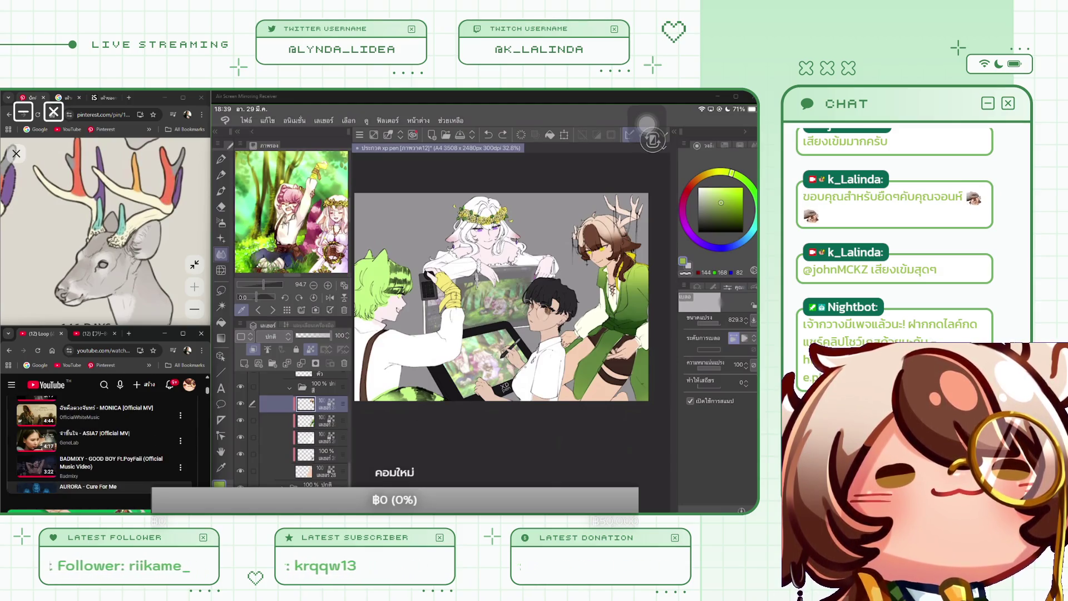
scroll(103, 445, down, 2)
scroll(103, 446, down, 5)
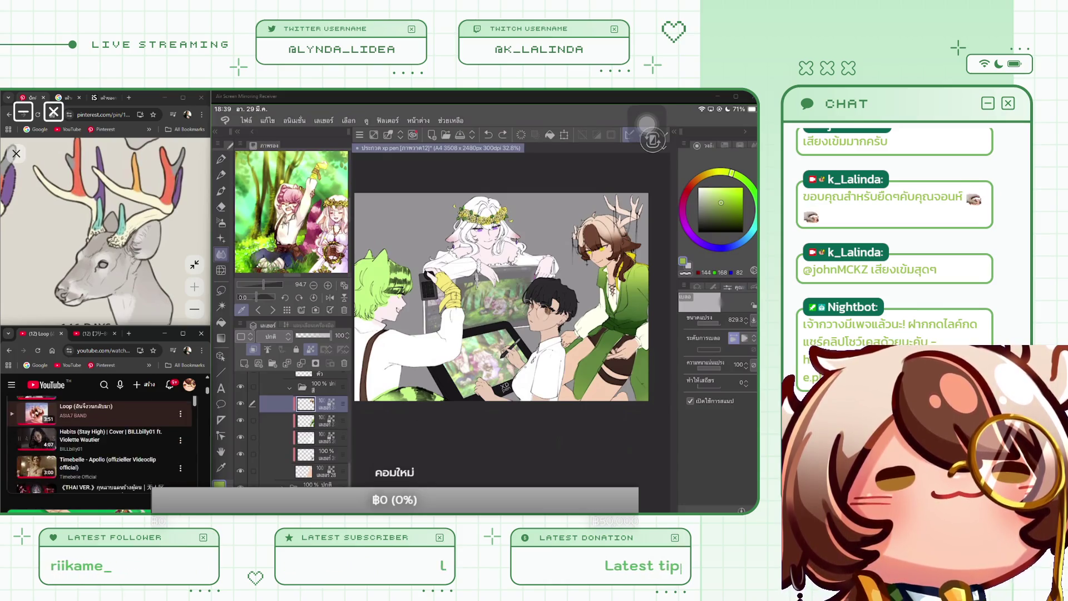
scroll(103, 445, down, 2)
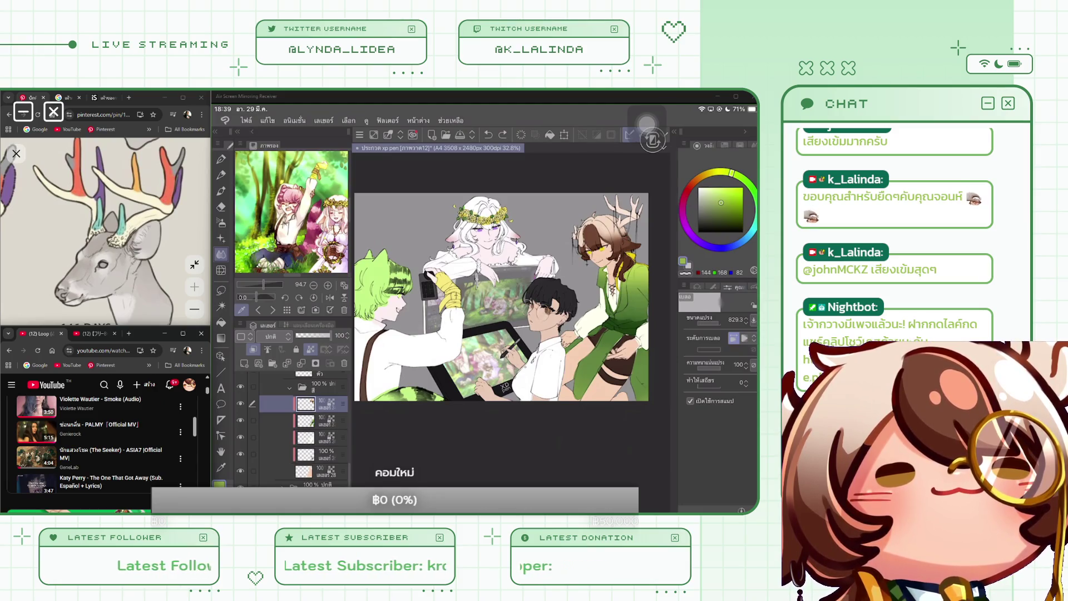
click(103, 431)
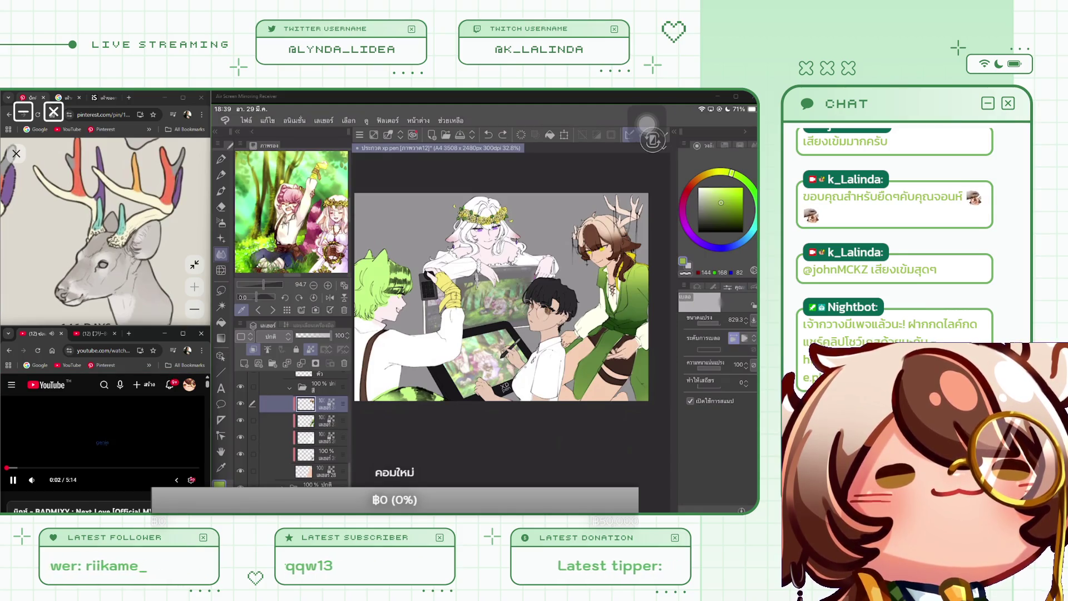
scroll(103, 453, down, 3)
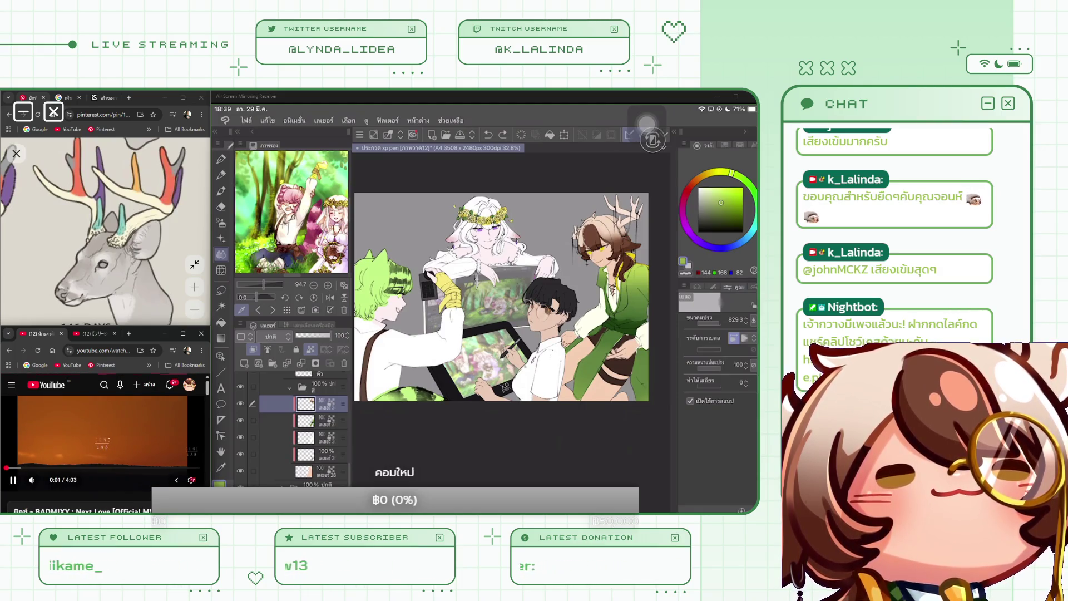
scroll(294, 423, down, 2)
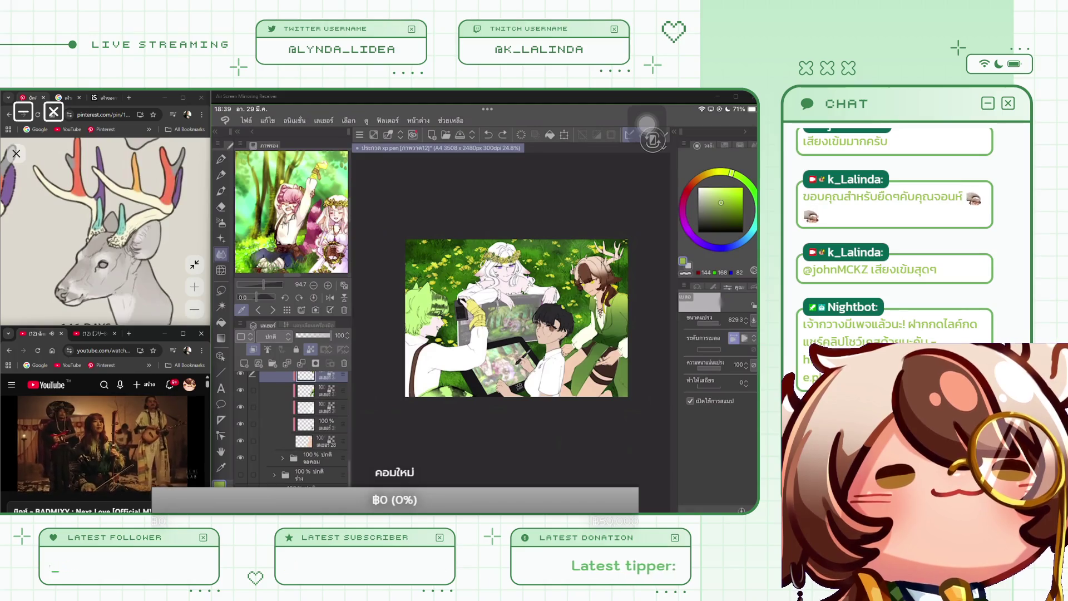
scroll(295, 423, down, 3)
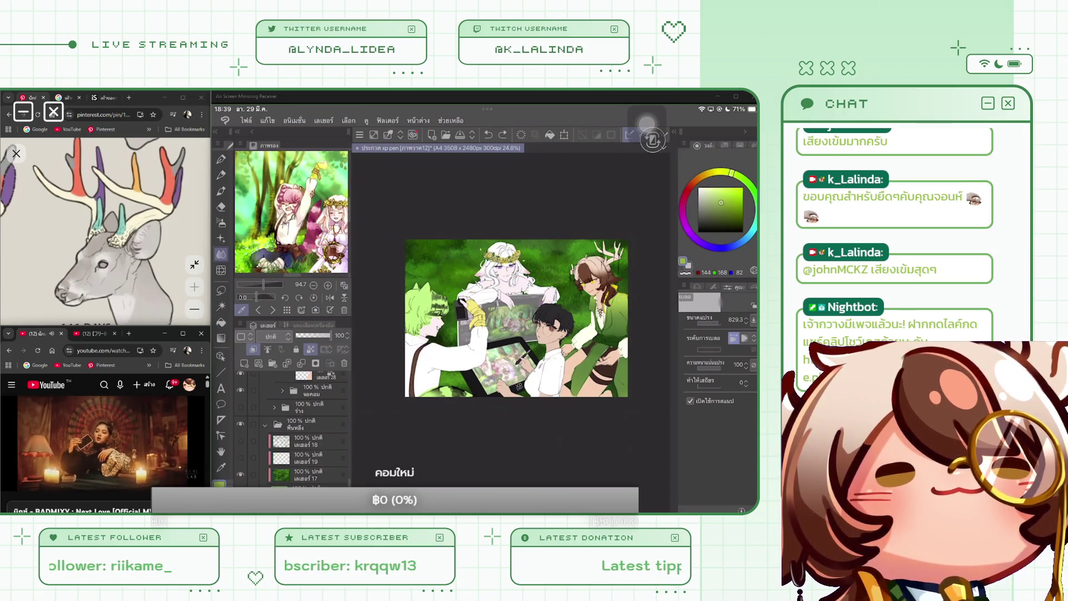
Apply Hue/Saturation/Luminosity to grass layer 17 with Hue 24 and Saturation -14.
click(312, 474)
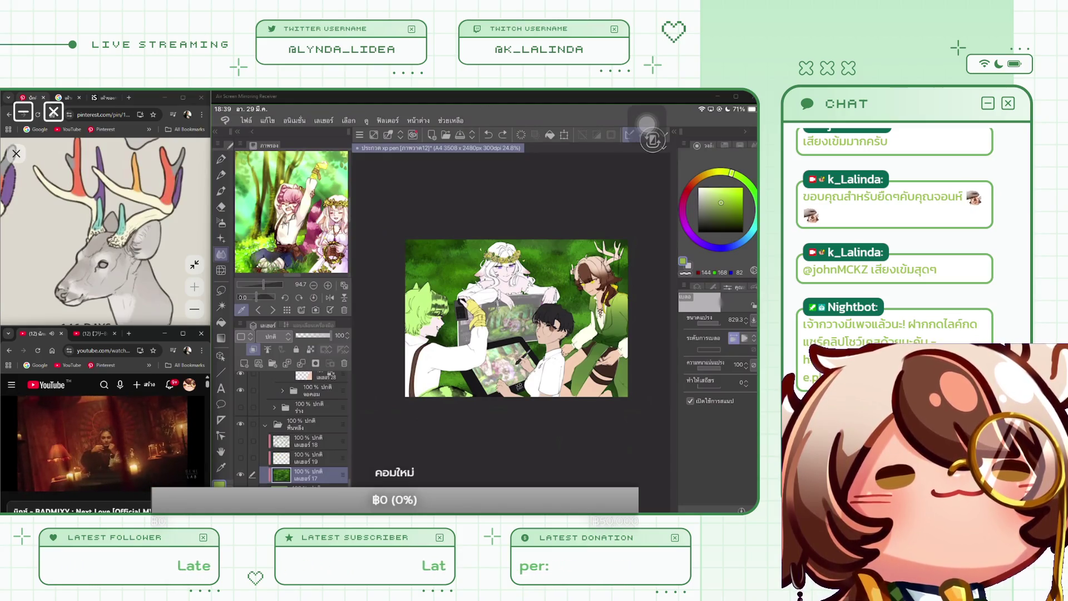
click(268, 121)
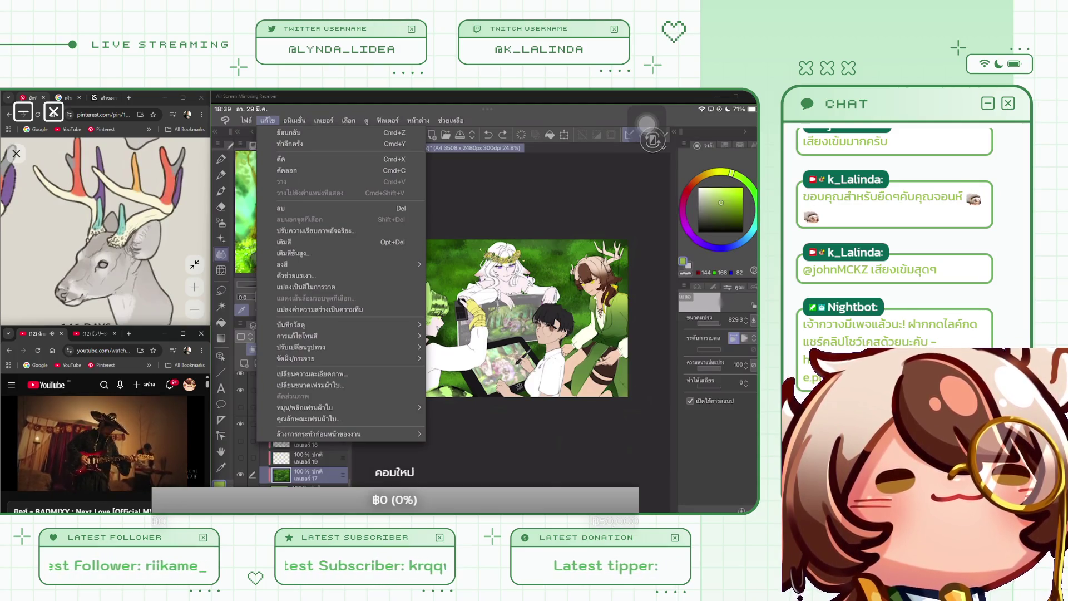
click(297, 336)
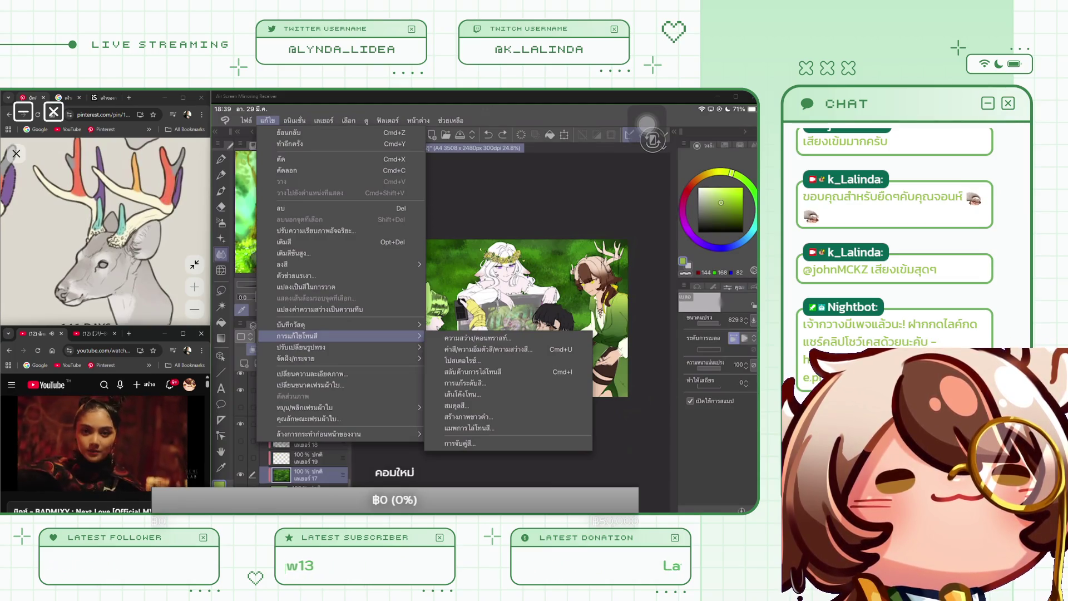
click(488, 349)
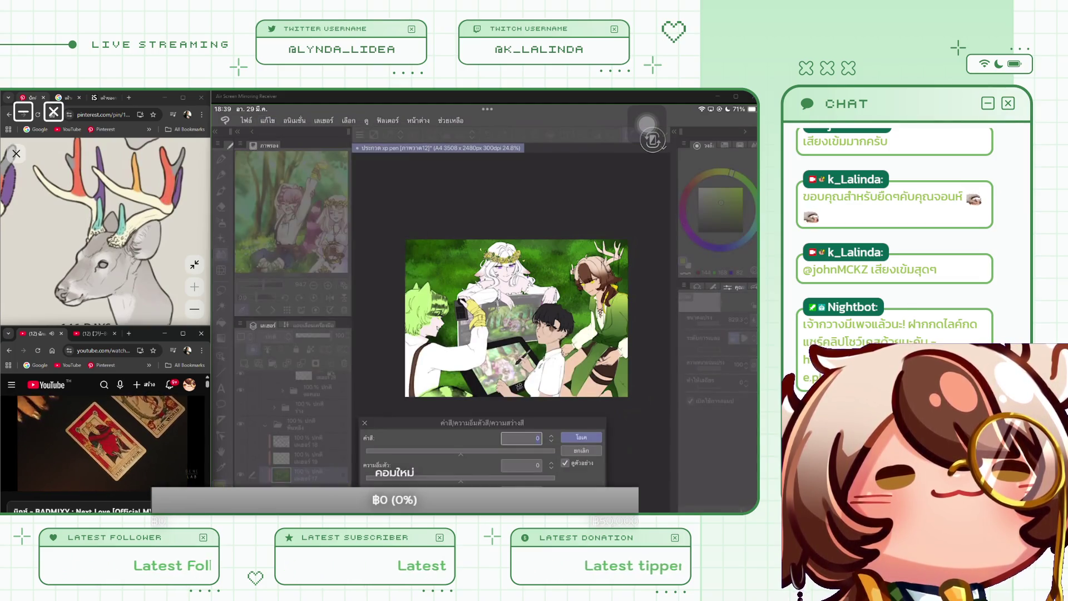
drag(460, 453, 448, 454)
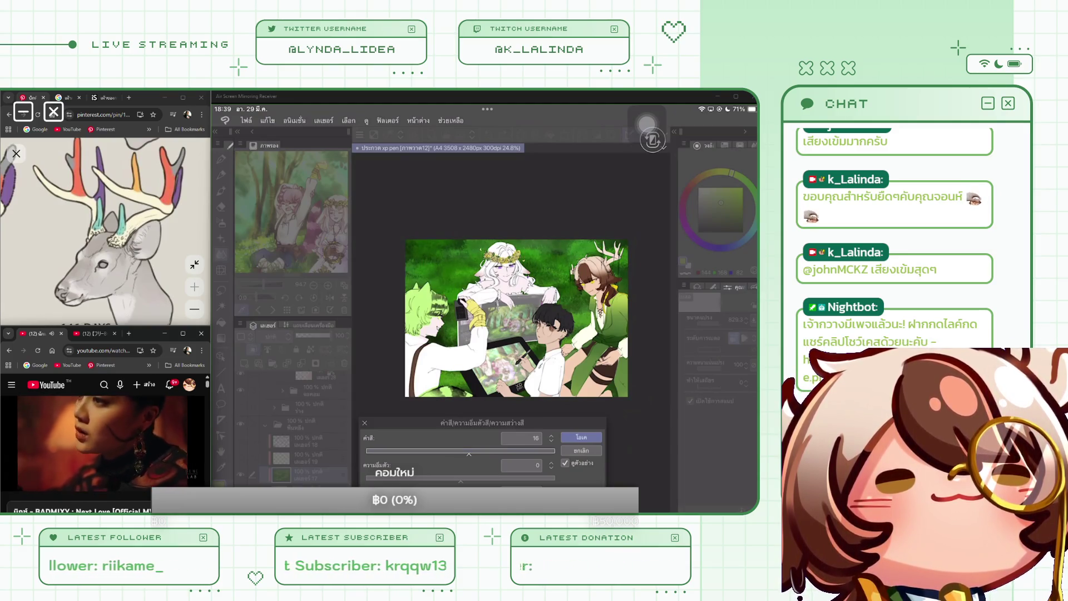
drag(462, 452, 469, 452)
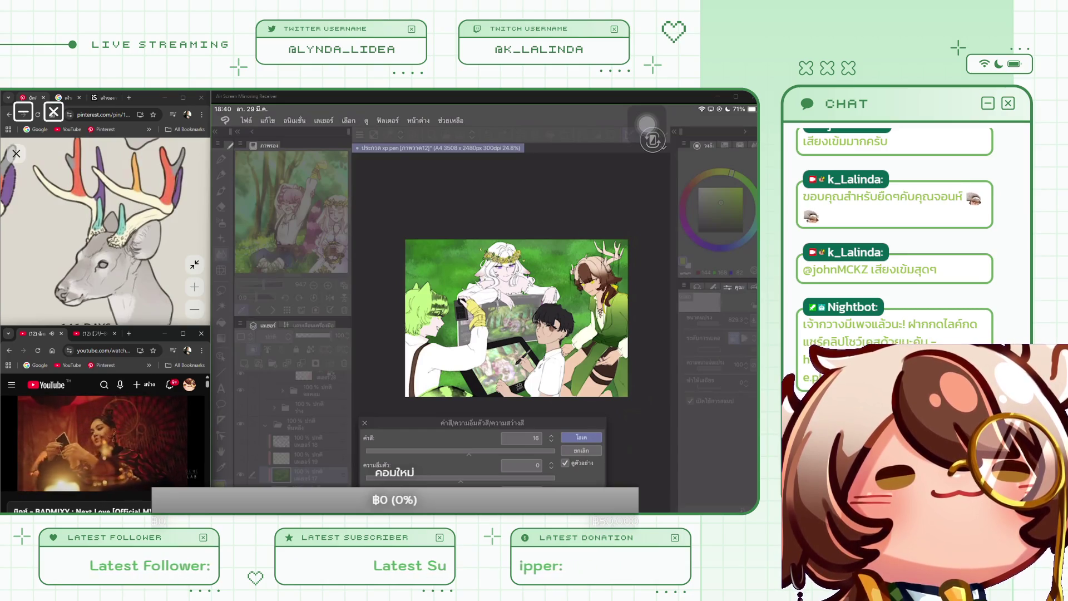
mouse_move(460, 478)
mouse_down()
mouse_move(448, 477)
mouse_move(479, 451)
mouse_up()
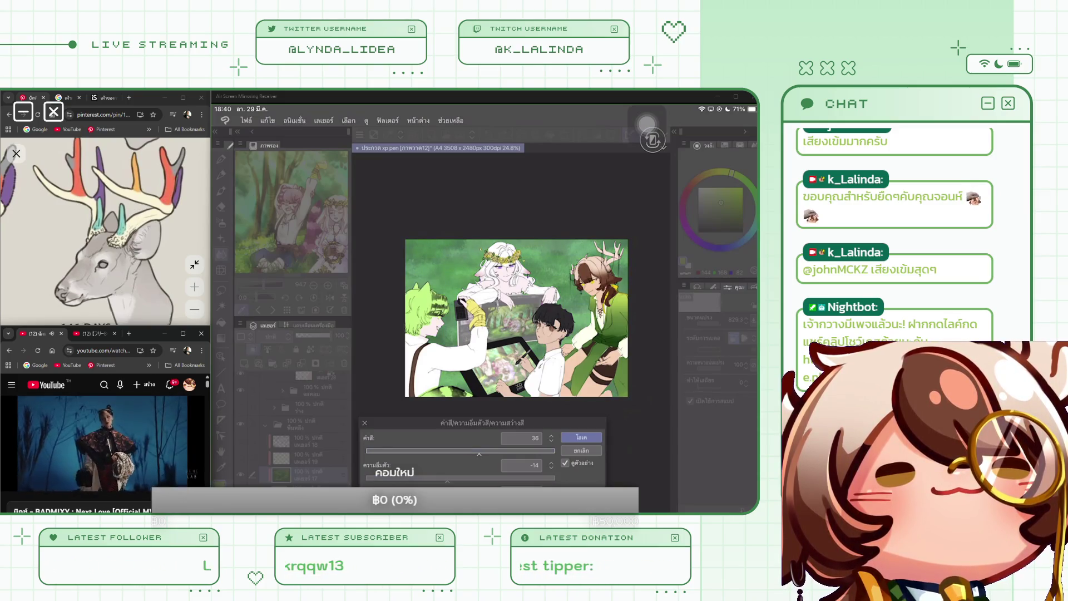
drag(479, 451, 473, 450)
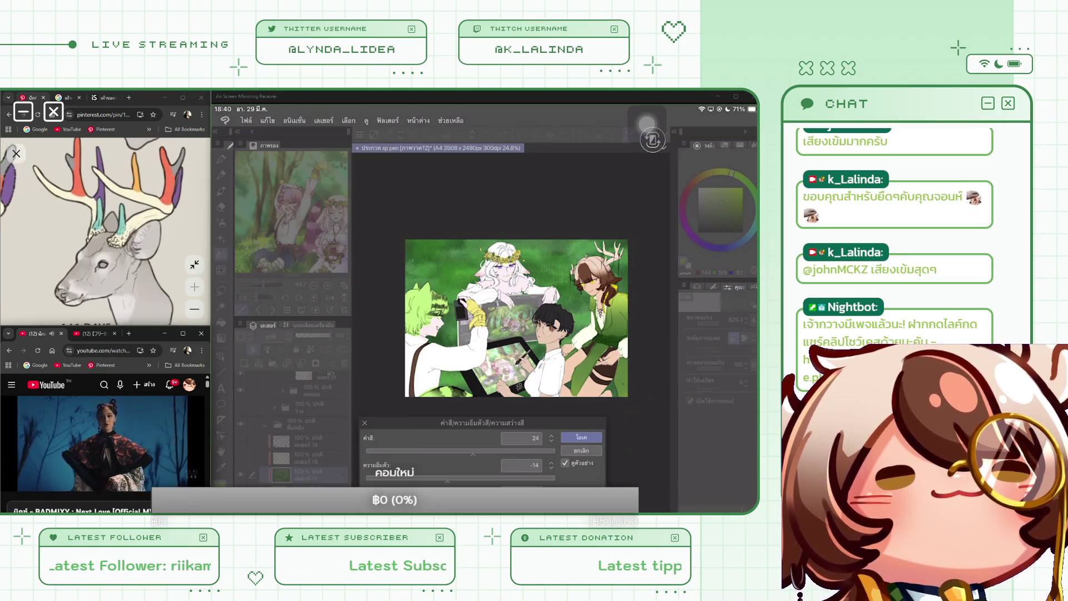
key(Return)
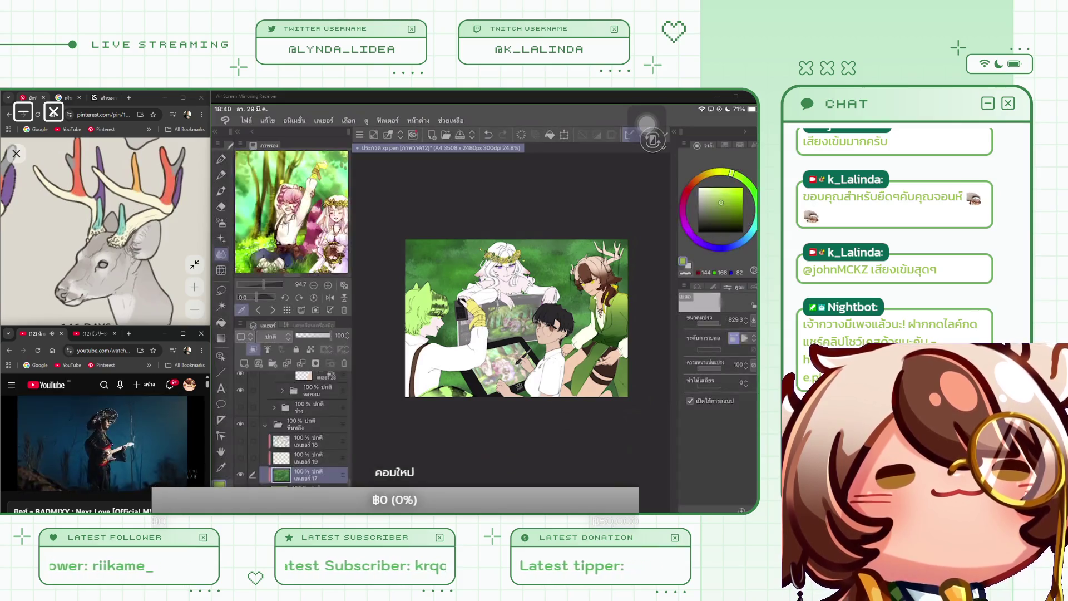
Show flower layer 19 and set layer 18 to Multiply at 49% opacity.
click(241, 457)
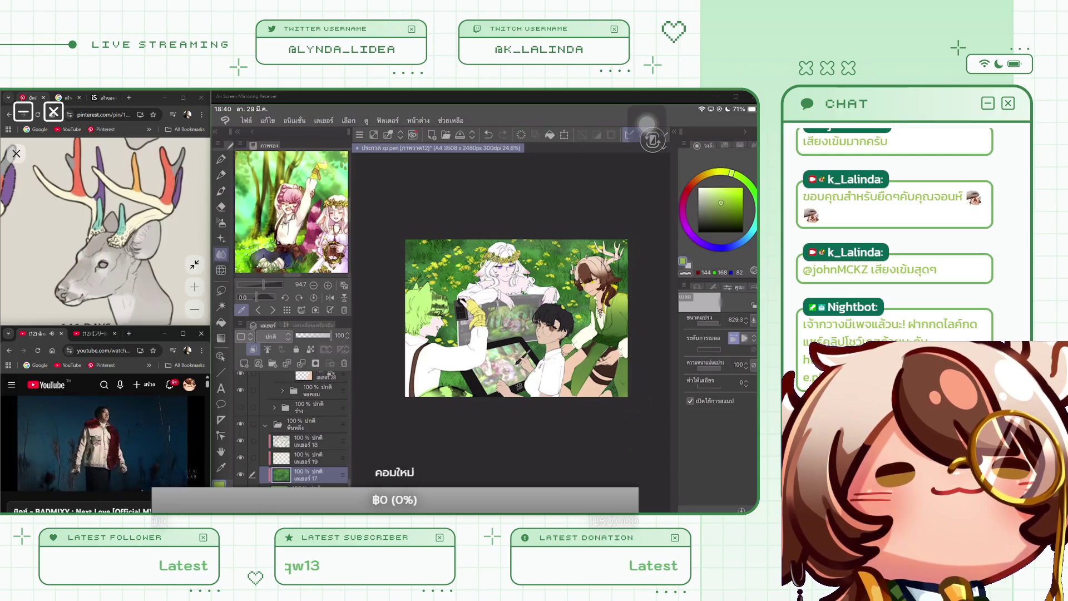
click(312, 457)
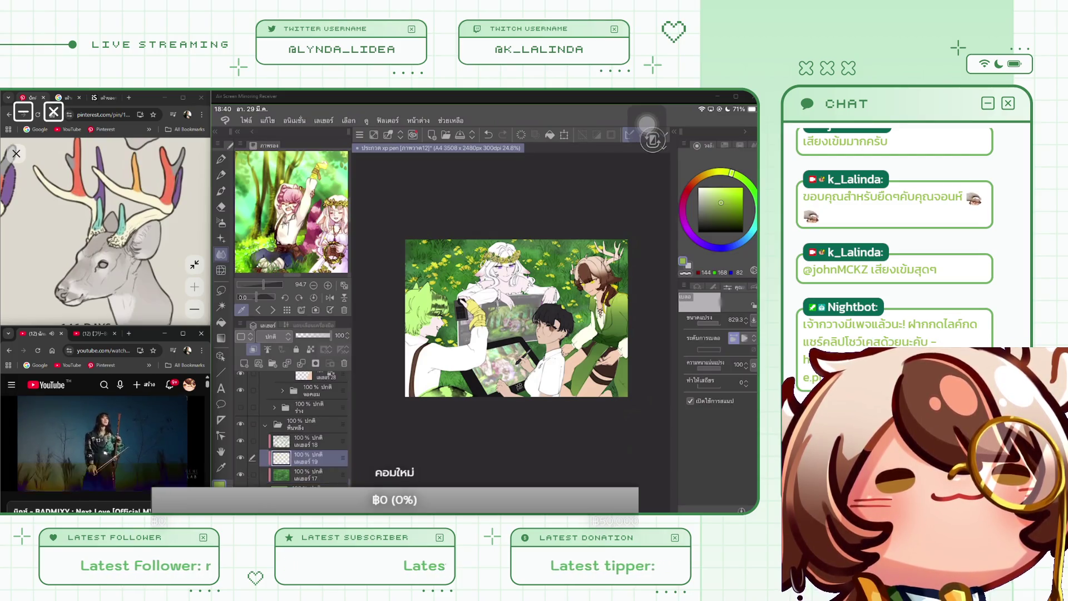
click(312, 440)
drag(329, 335, 319, 335)
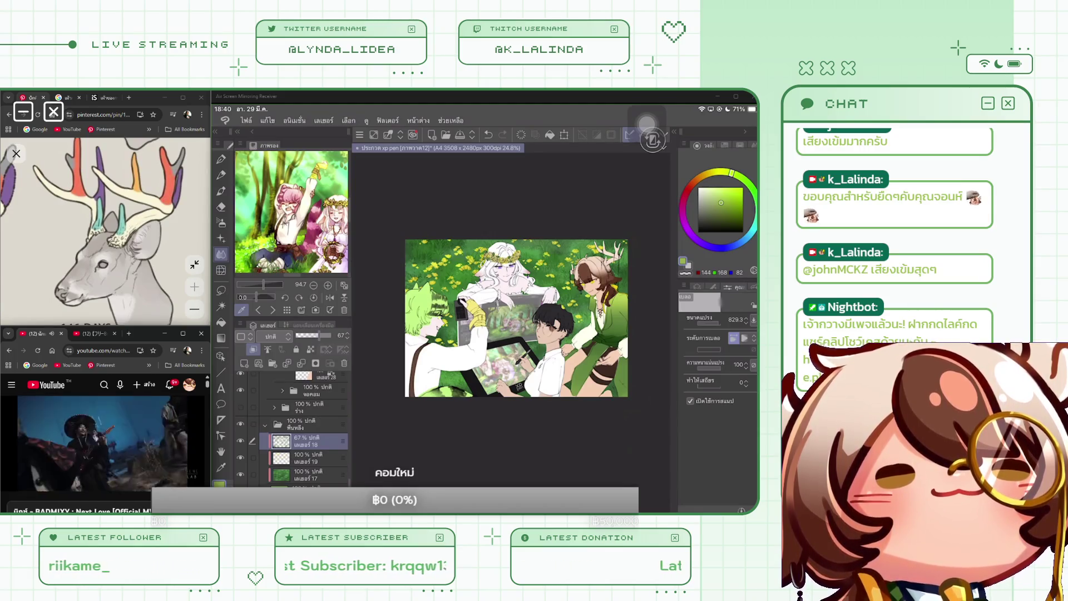
click(270, 336)
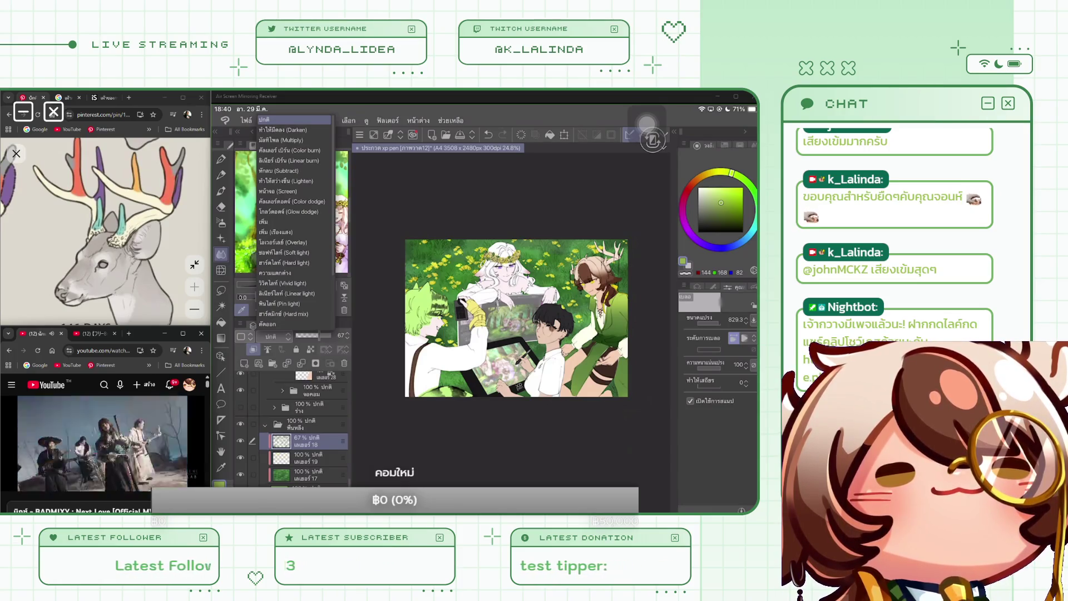
click(281, 140)
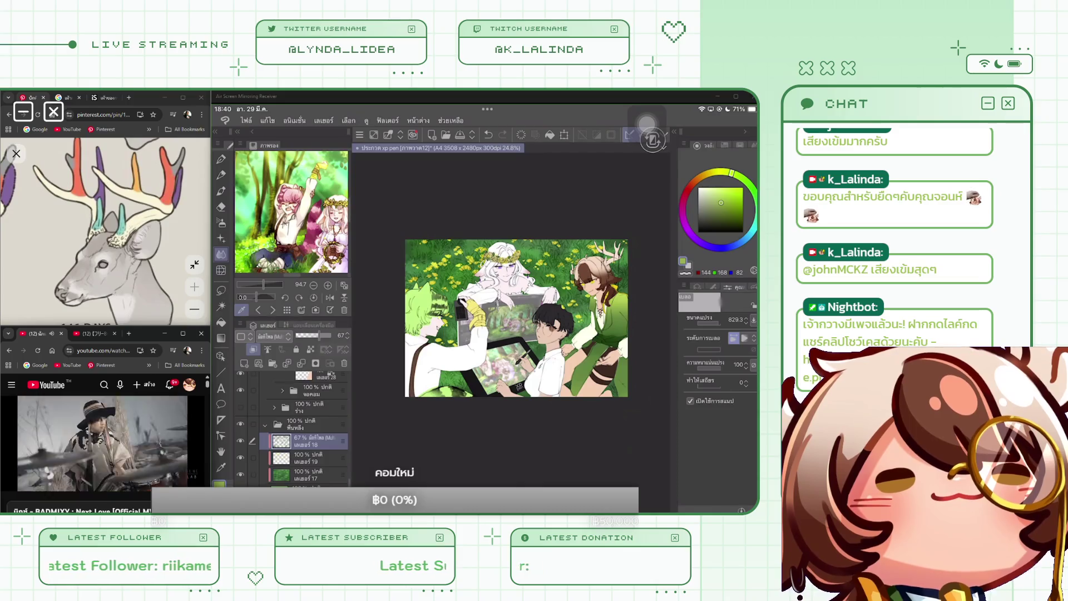
drag(318, 335, 313, 334)
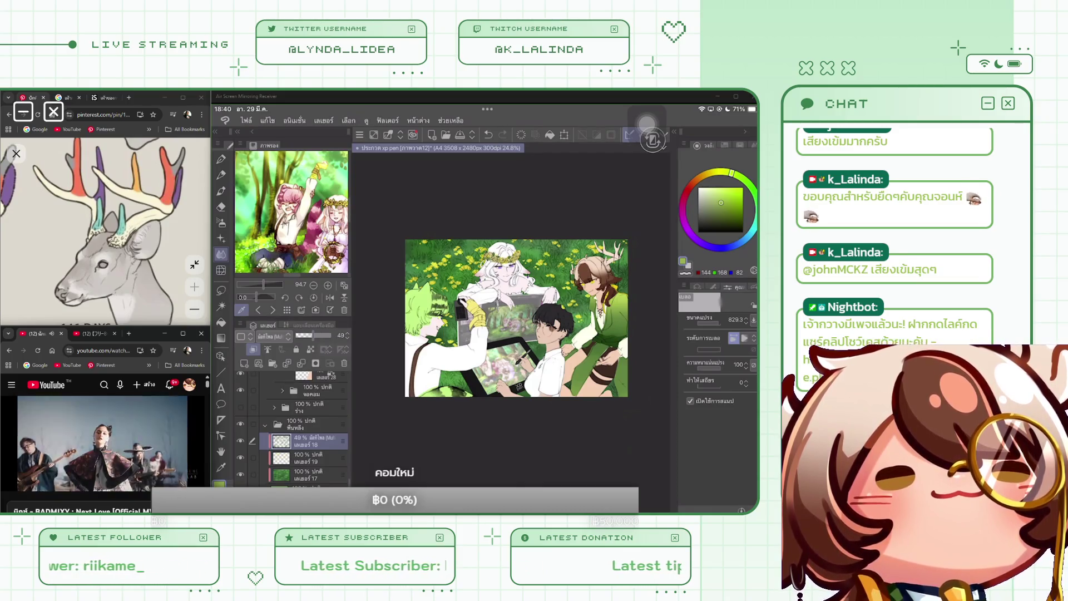
Make layer 19 the reference layer, pick a pale yellow, and set the pen size to 343.9.
click(314, 457)
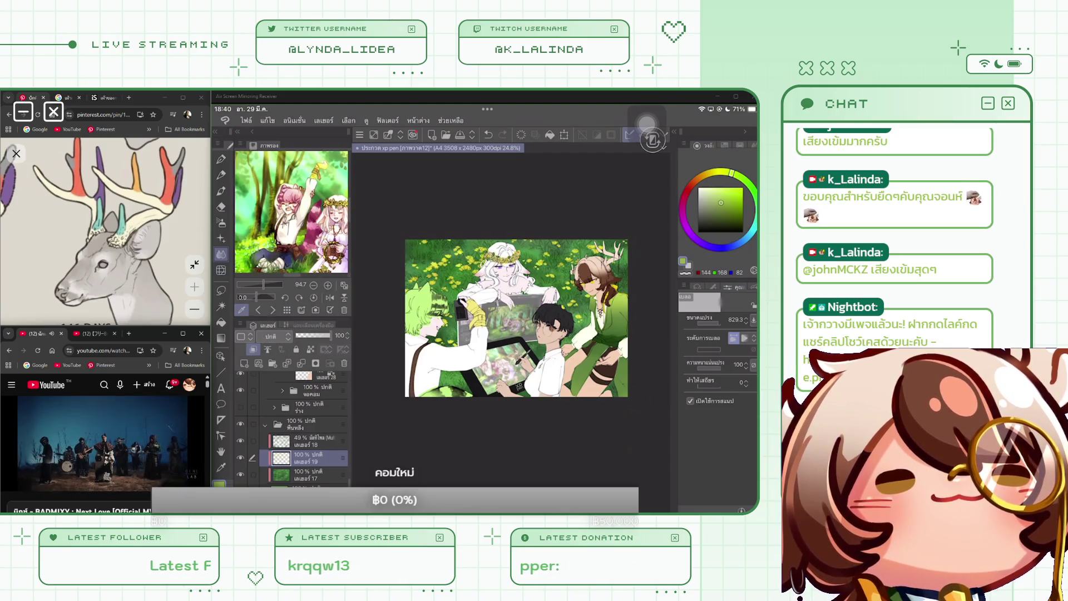
click(311, 349)
click(713, 188)
click(716, 171)
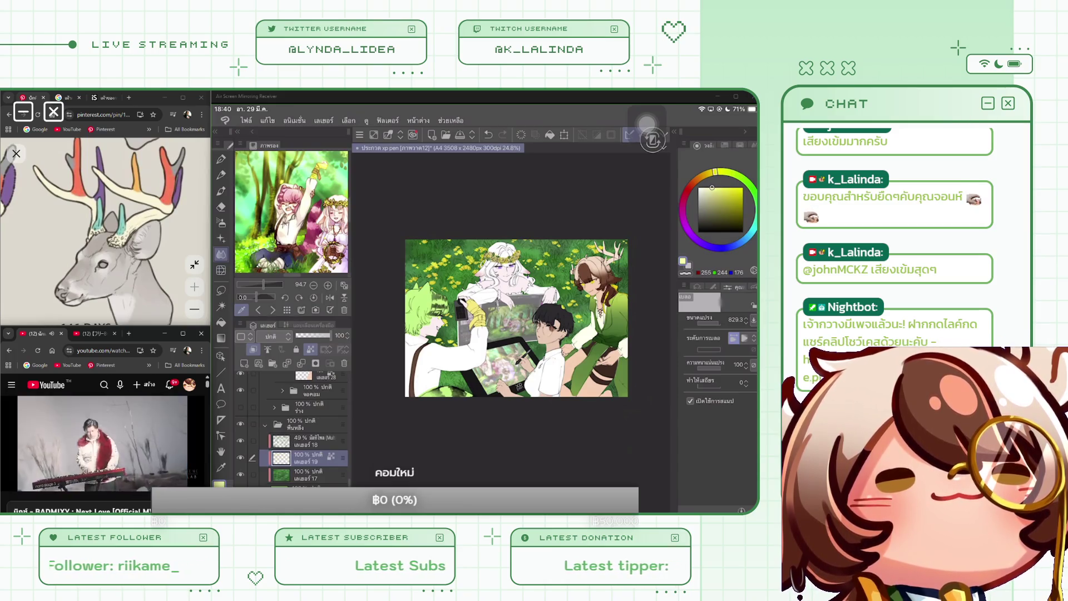
click(221, 159)
click(743, 319)
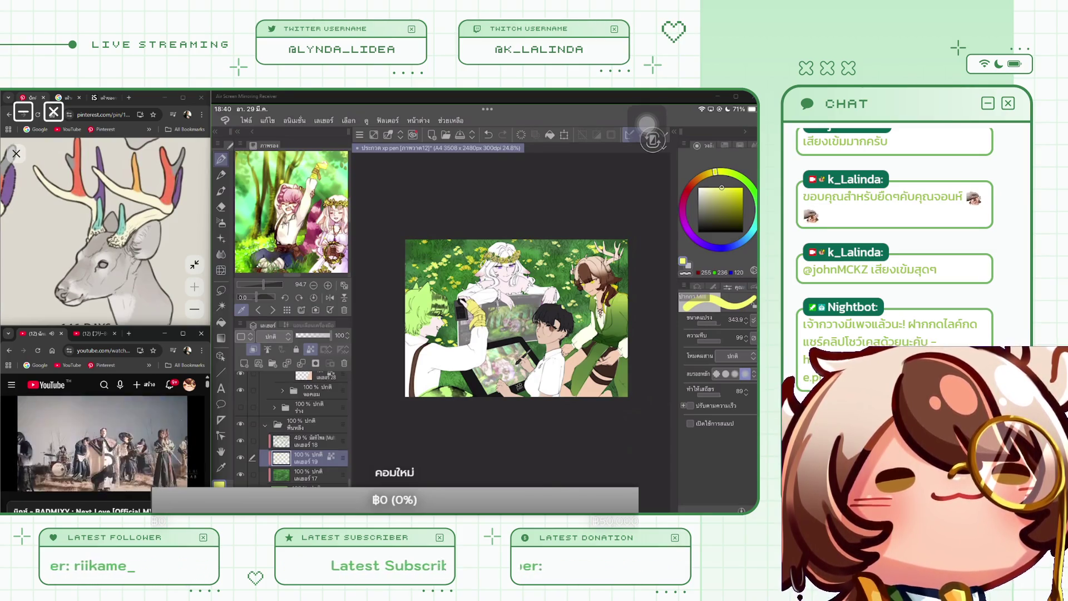
Choose a light blue colour for the 343.9-size pen to repaint the backdrop flowers.
click(707, 173)
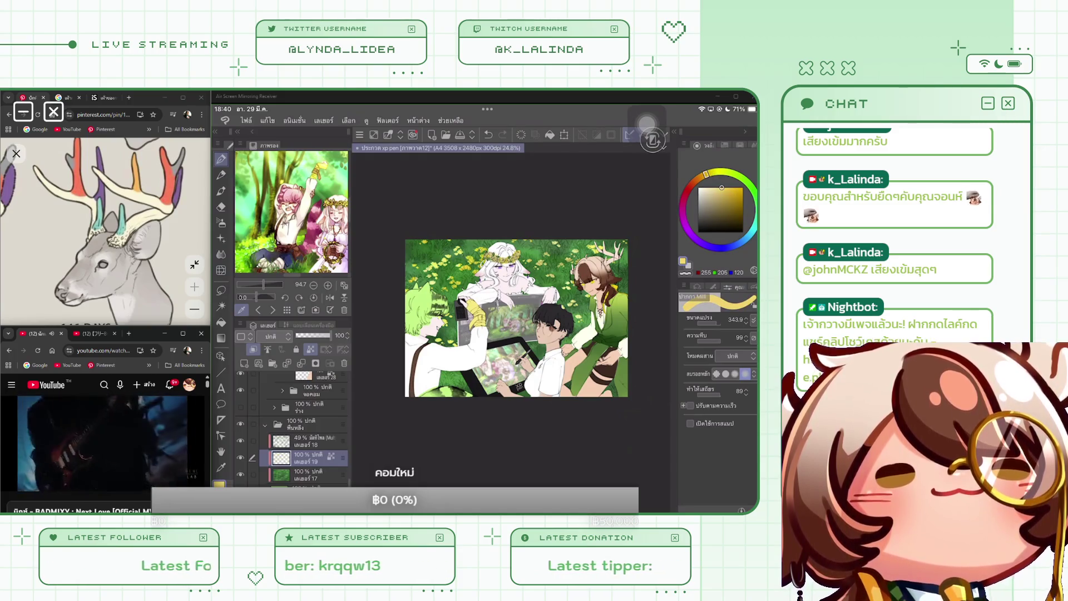
click(748, 235)
drag(748, 236, 750, 233)
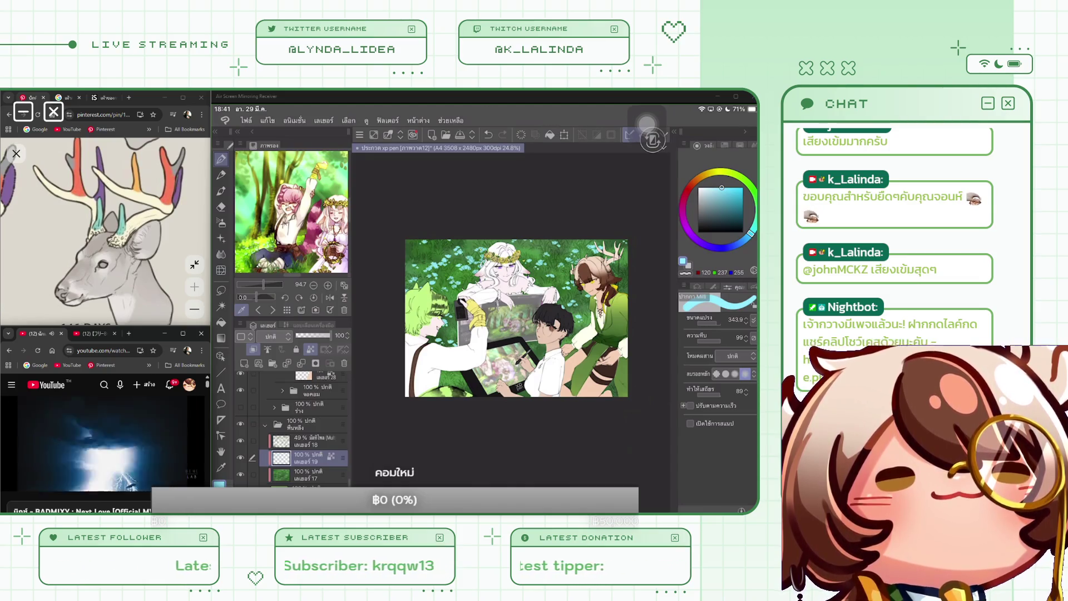
scroll(506, 327, up, 2)
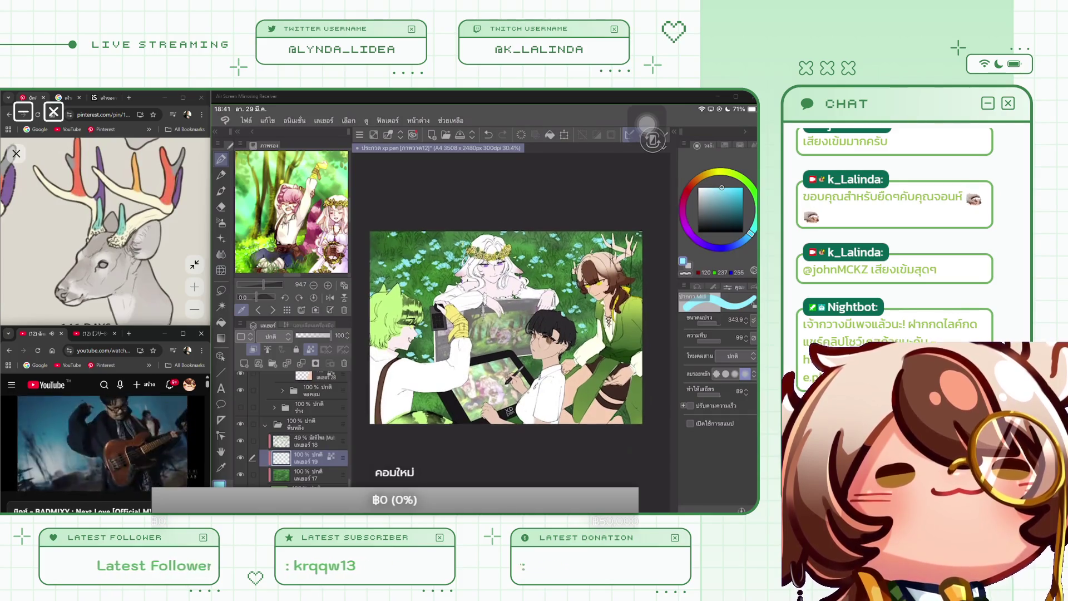
Lighten the blue slightly and group four character layers into a new folder.
click(714, 187)
scroll(506, 327, down, 2)
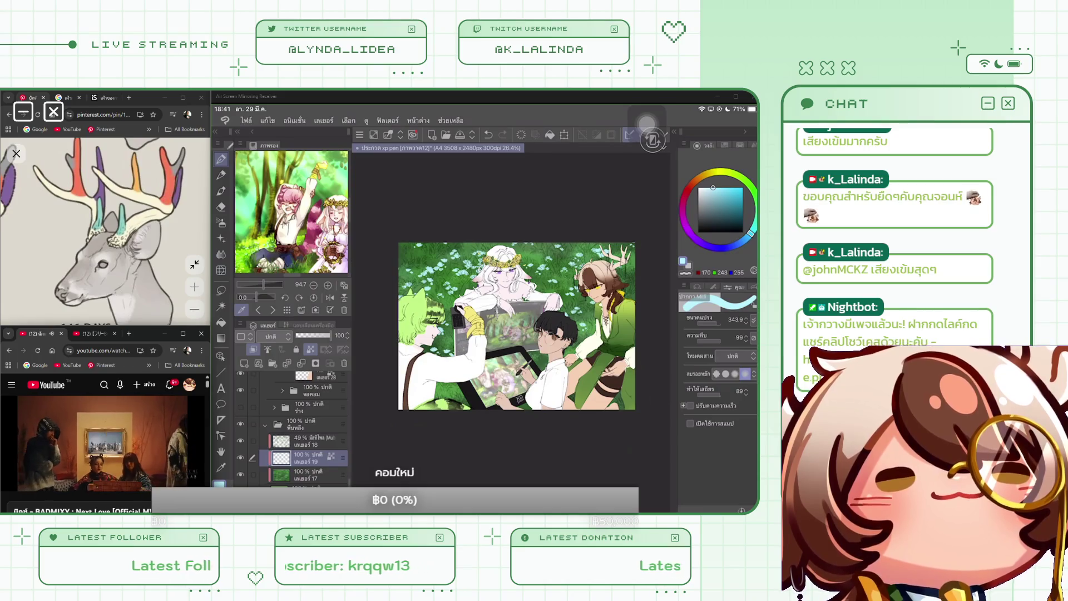
scroll(508, 319, up, 2)
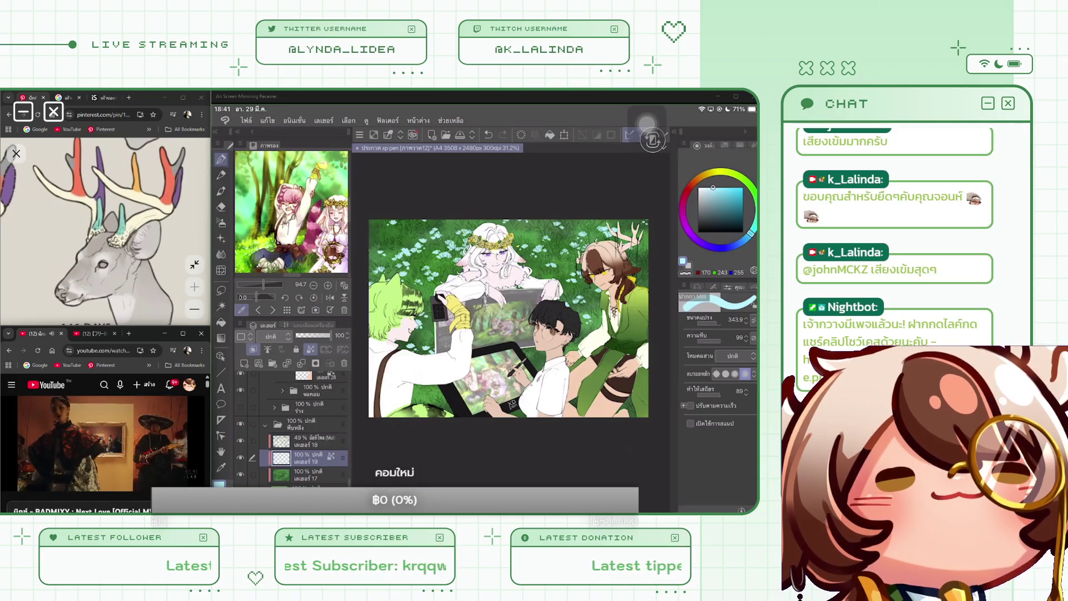
scroll(293, 428, up, 3)
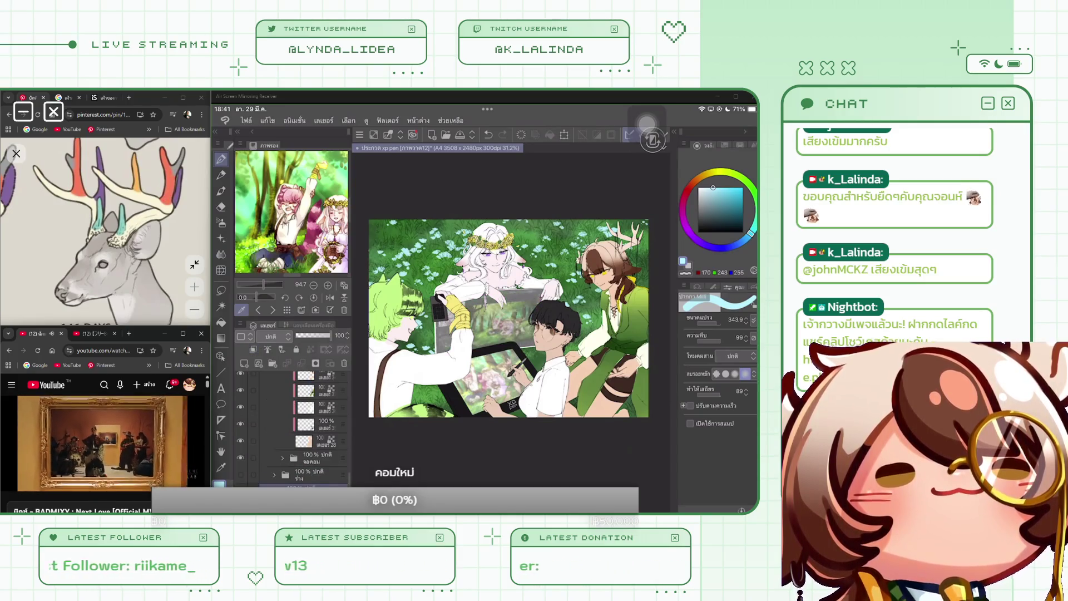
drag(252, 424, 252, 474)
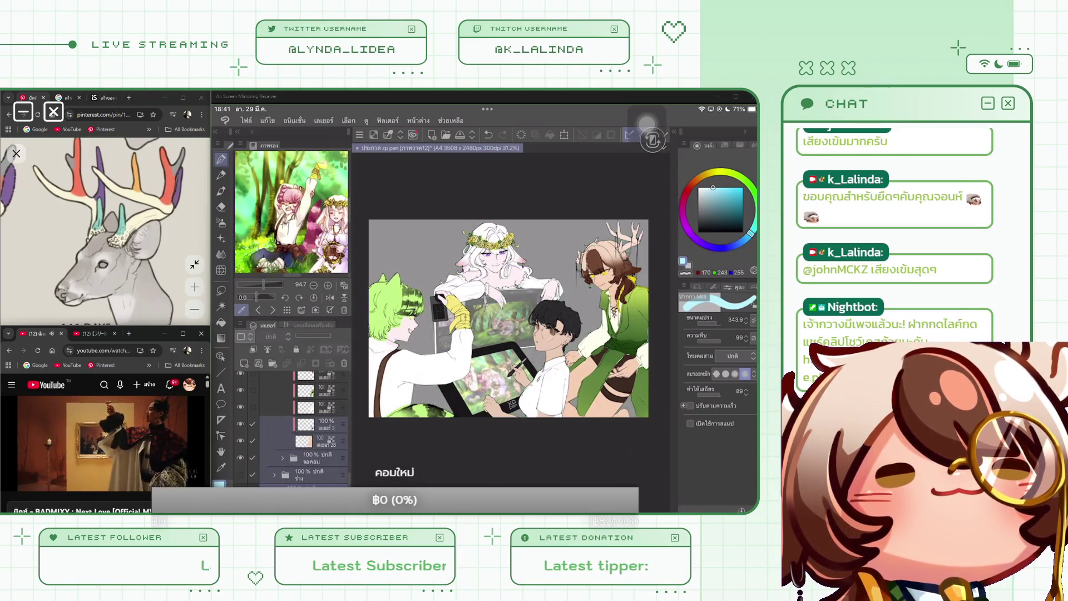
key(ctrl+g)
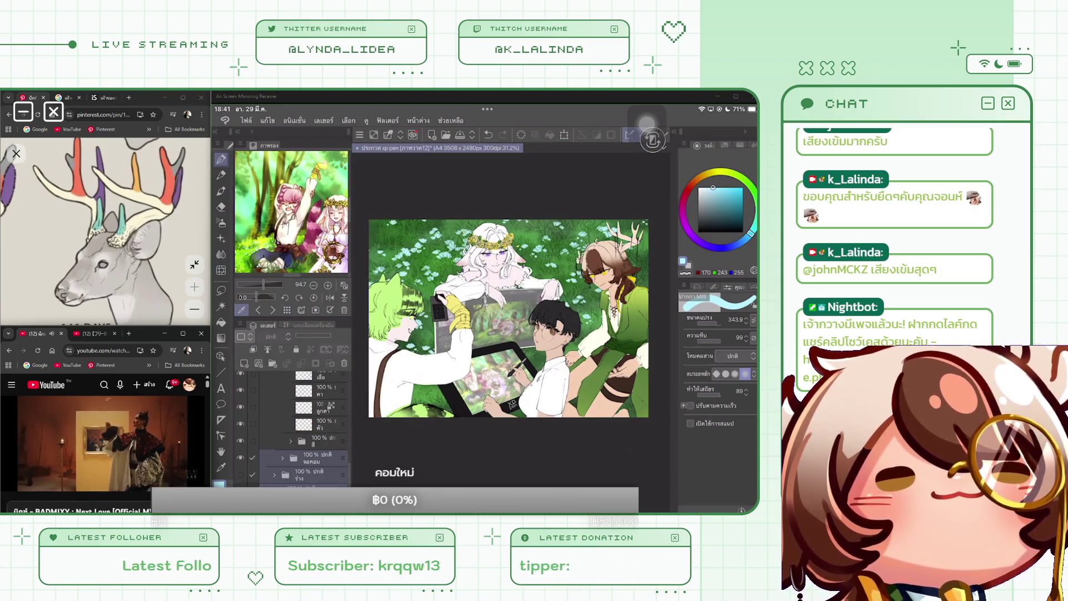
Check the กวาง folder's contents, collapse it, and select the จอคอม folder.
scroll(295, 423, up, 3)
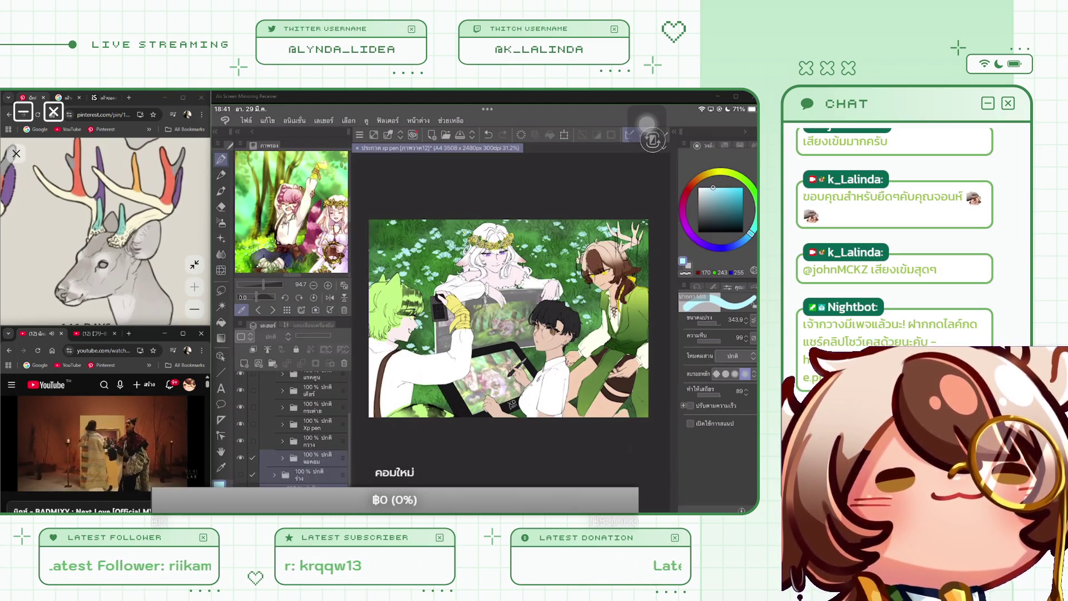
click(283, 441)
click(281, 441)
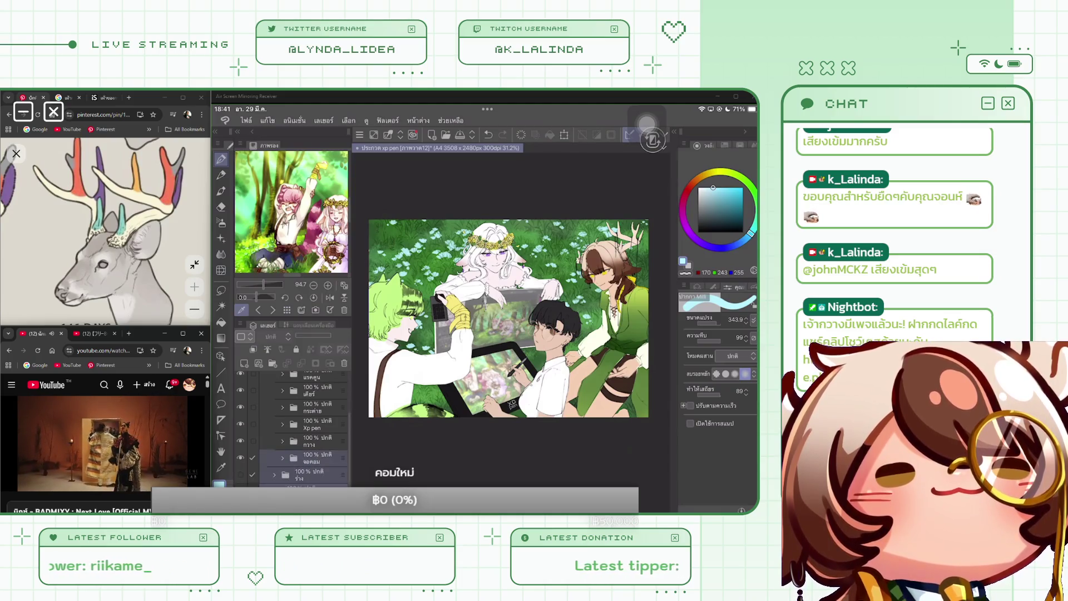
click(317, 458)
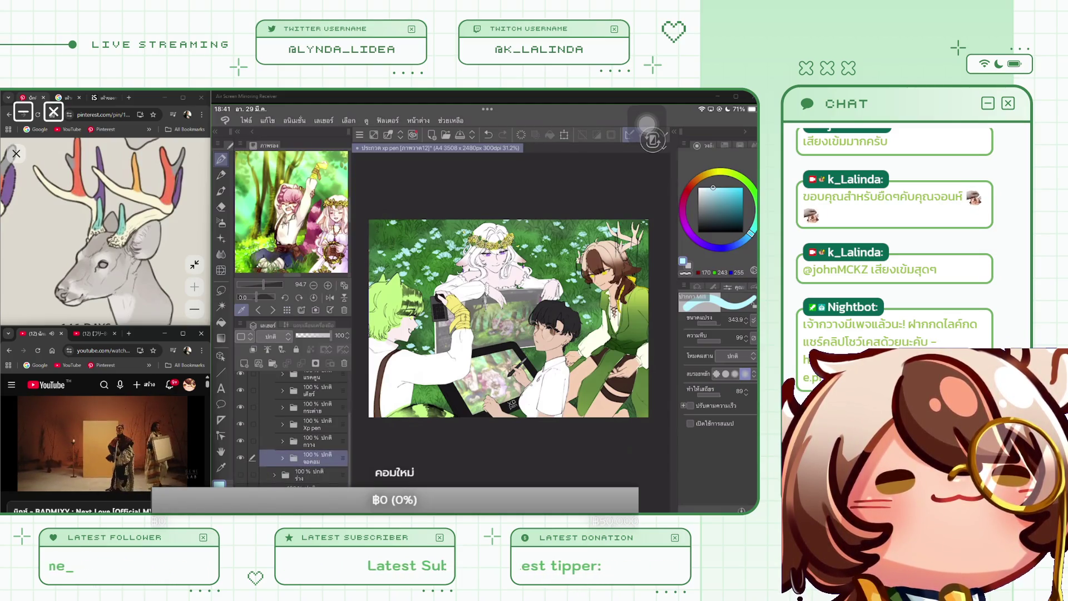
Move the Xp pen folder lower and add new layer 38 inside the จอคอม folder.
drag(317, 424, 317, 449)
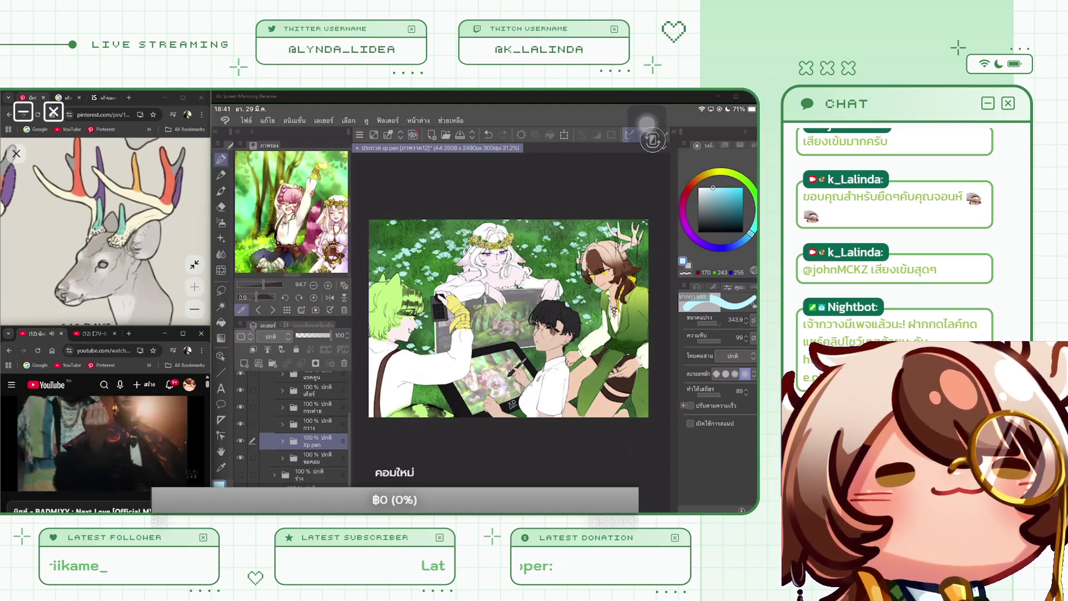
click(312, 473)
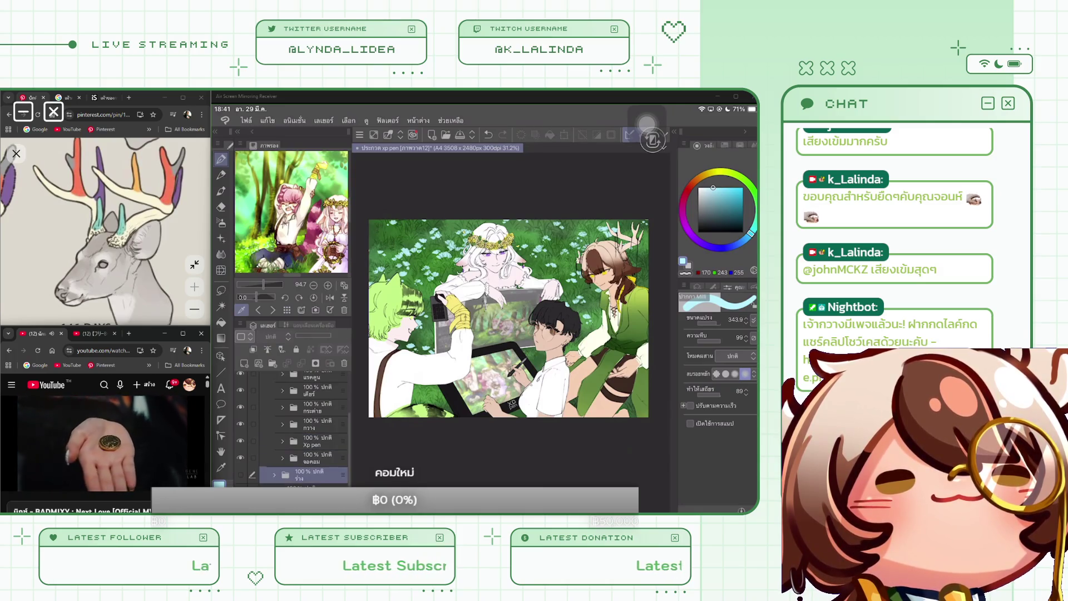
key(ctrl+shift+n)
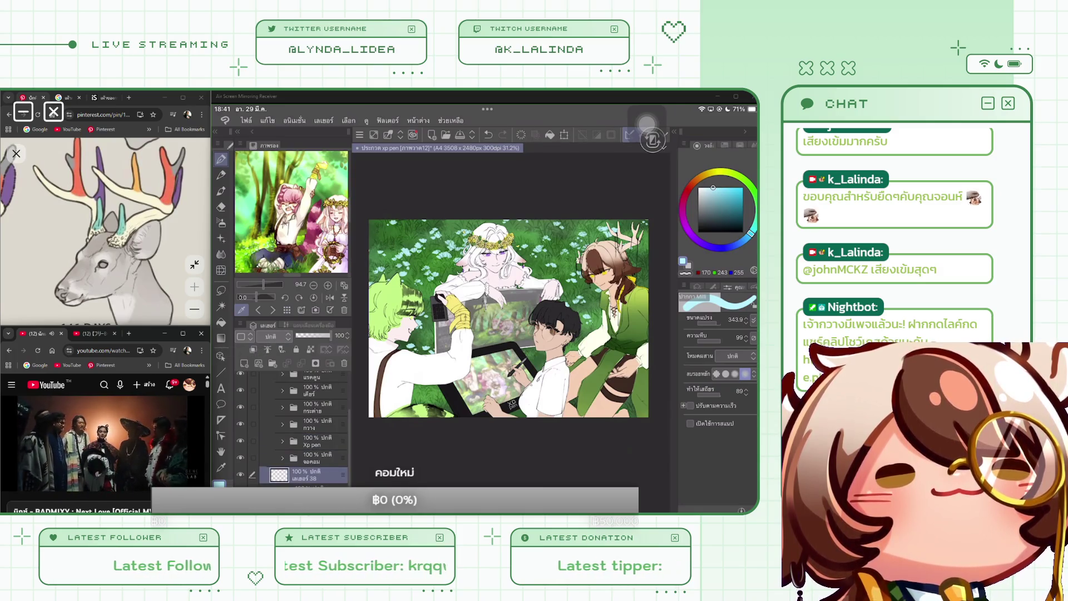
drag(279, 461, 284, 468)
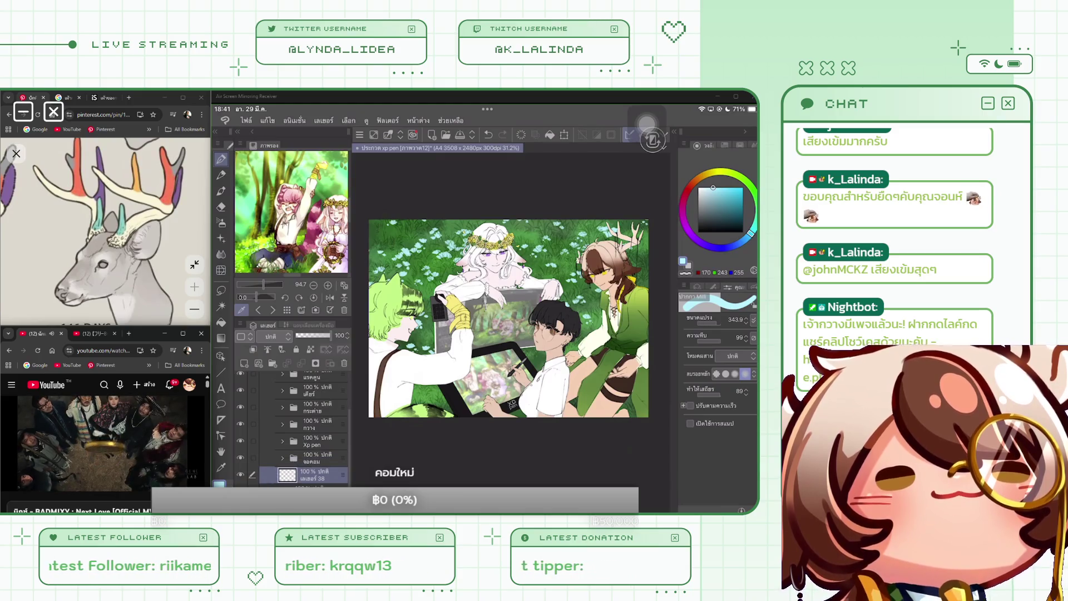
Pick an orange-tan colour, test lines along the tablet edge, and choose the Straight line figure tool.
click(703, 176)
drag(714, 187, 719, 190)
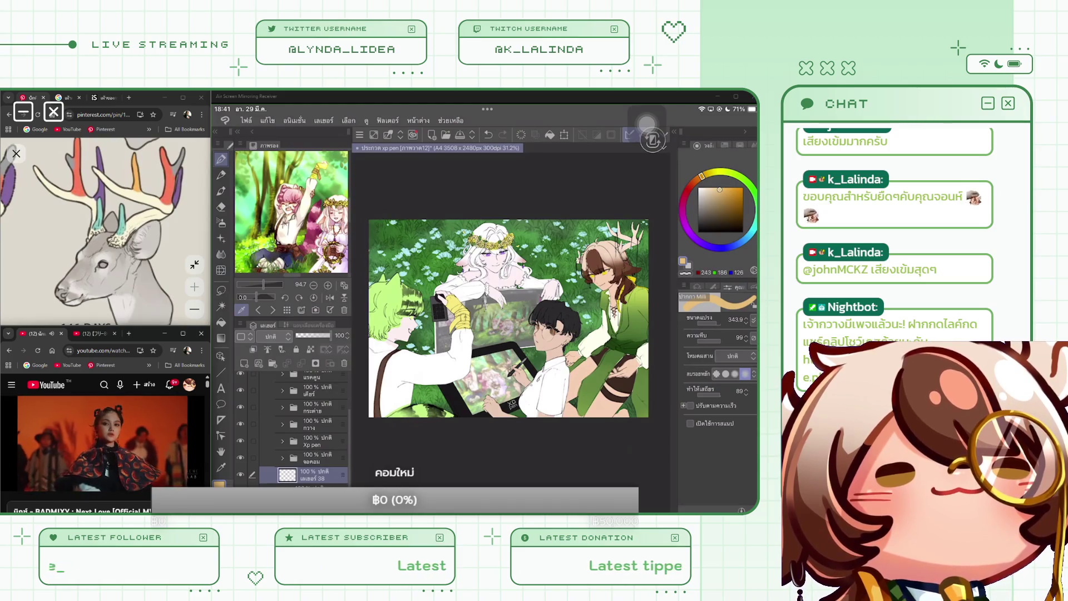
click(220, 372)
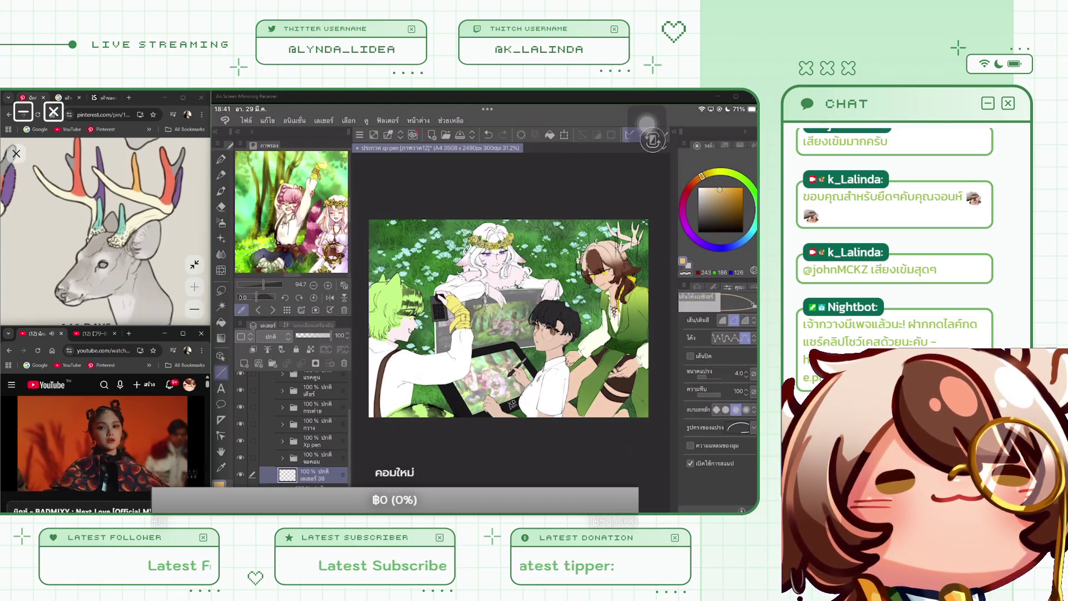
drag(540, 344, 555, 337)
drag(466, 361, 530, 340)
drag(422, 371, 530, 342)
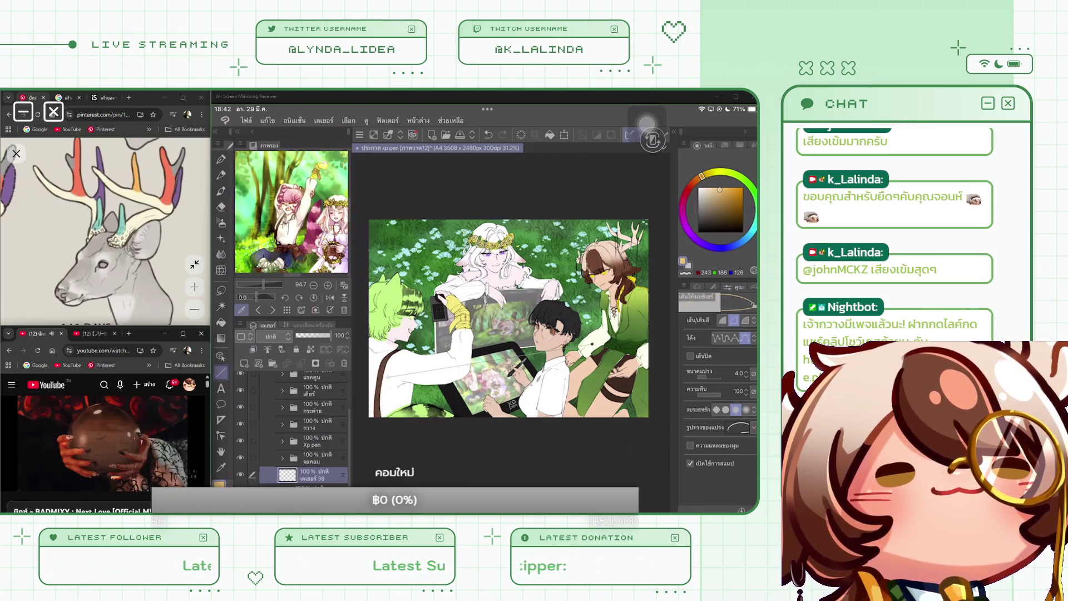
click(713, 287)
click(718, 315)
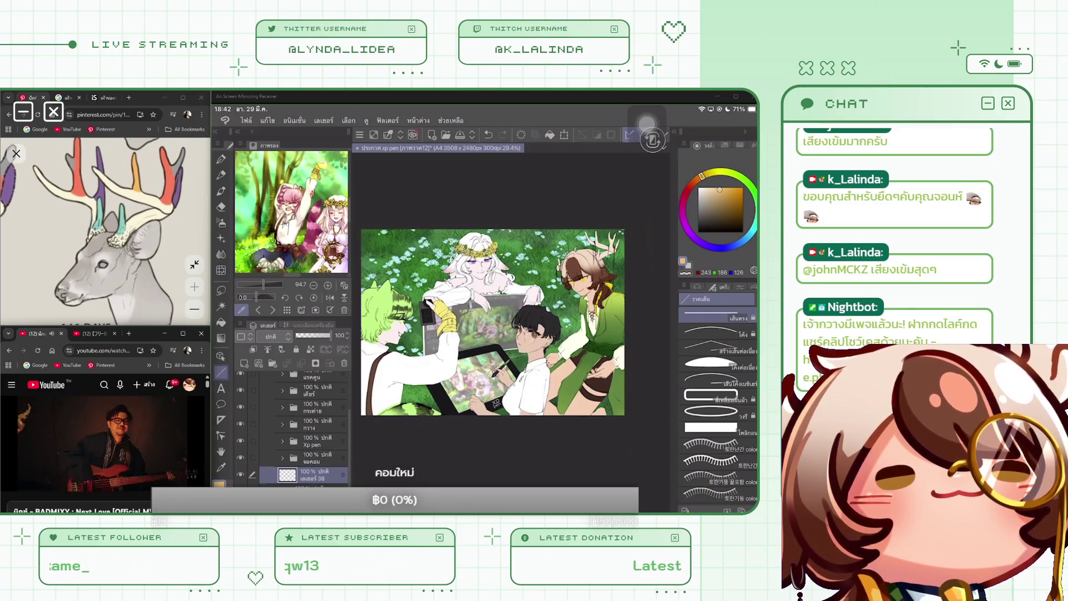
Confirm a quick transform, undo the last change, and move เลเยอร์ 38 up among the character folders.
key(ctrl+t)
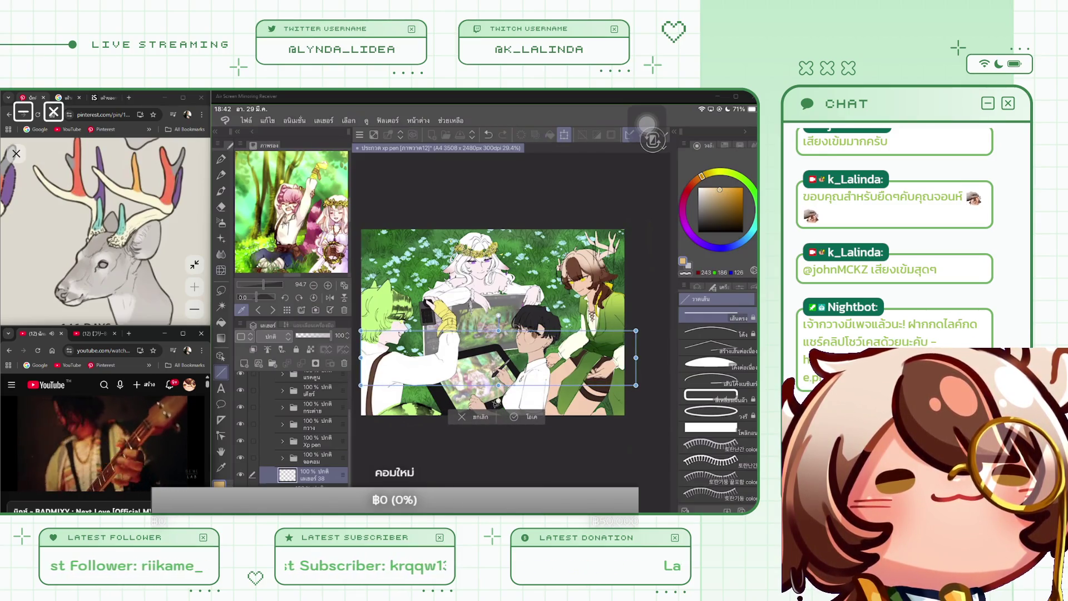
key(Return)
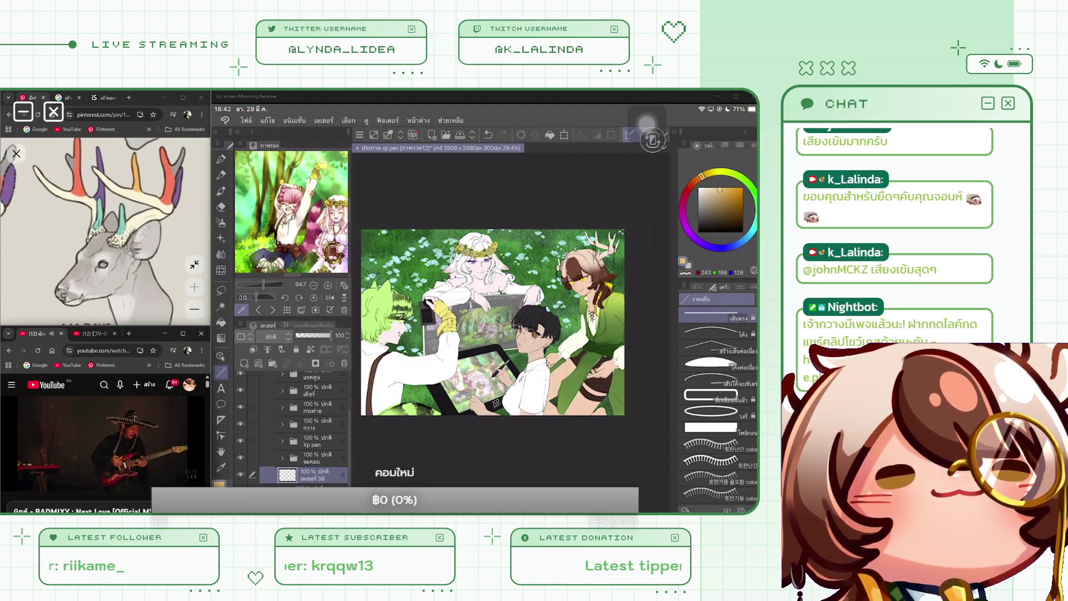
click(221, 322)
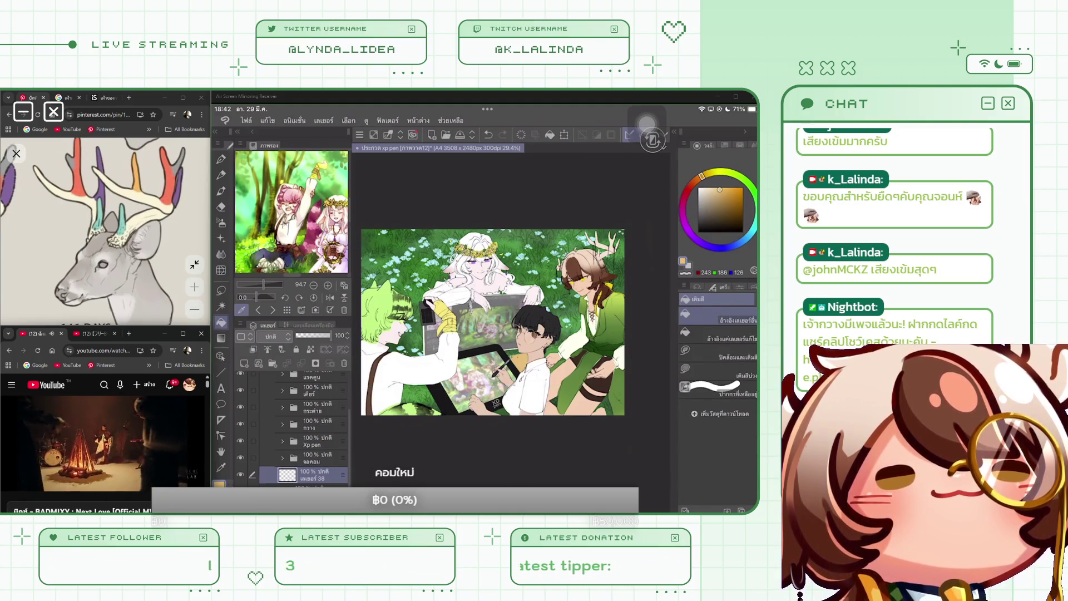
key(ctrl+z)
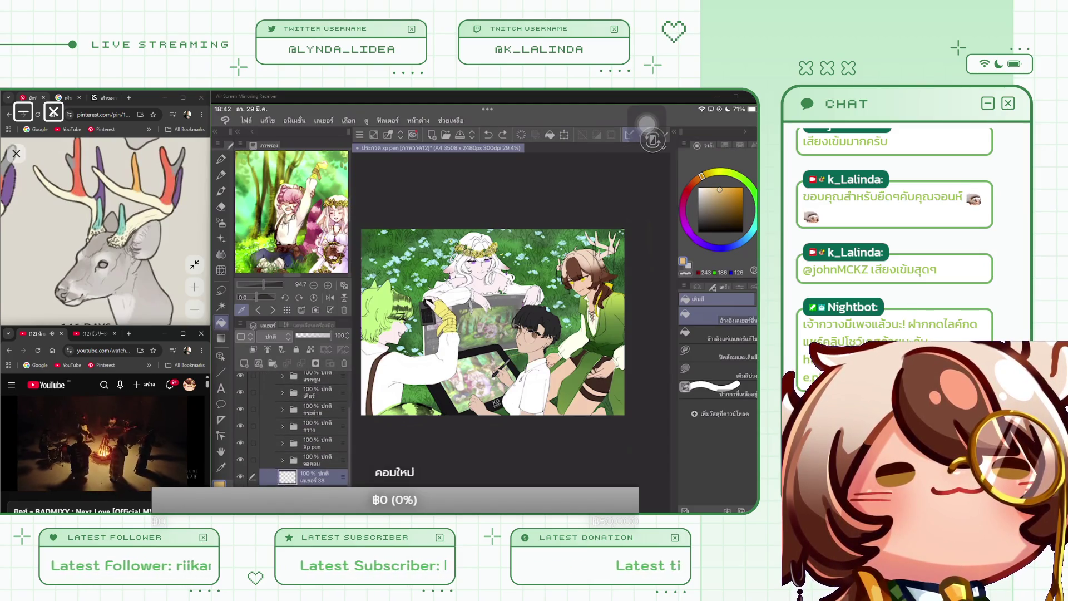
click(308, 412)
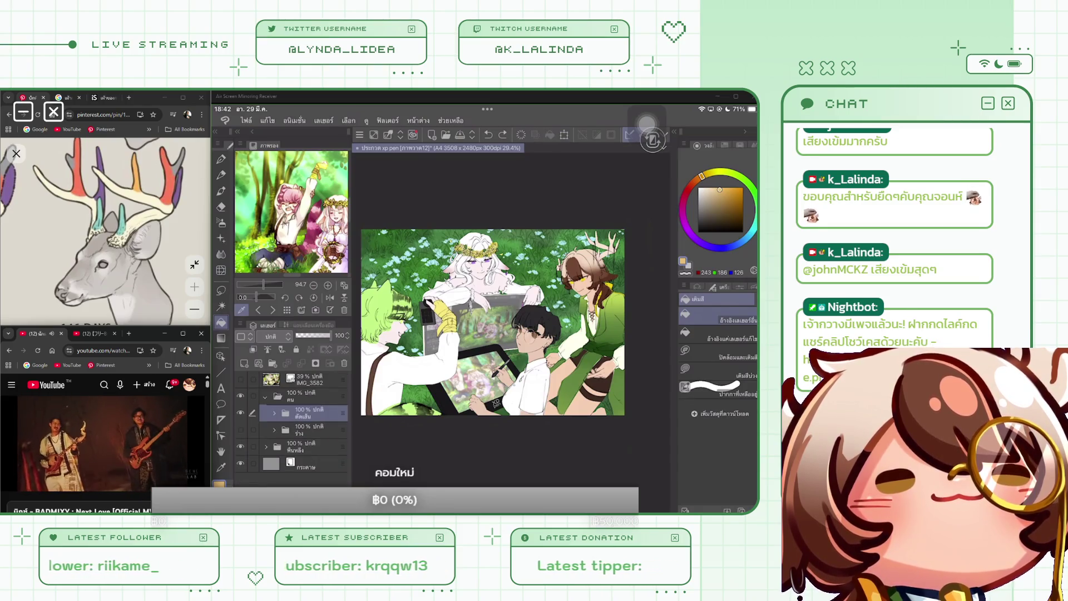
mouse_move(309, 412)
mouse_down()
mouse_move(304, 472)
mouse_move(303, 456)
mouse_up()
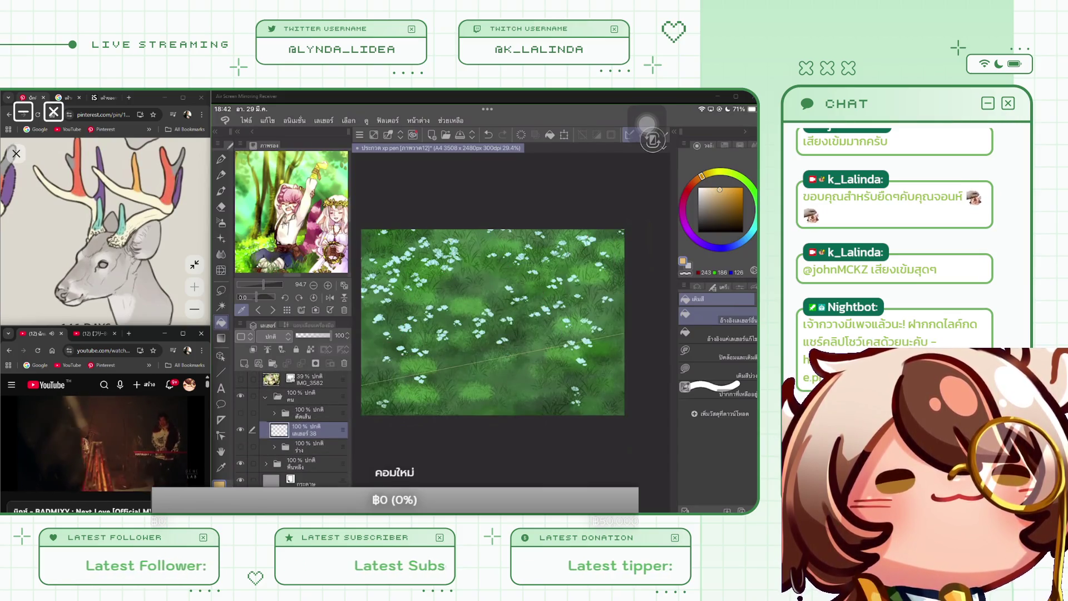
Hide the grass, fill tan below the diagonal line, and show the ตัดเส้น folder again.
click(240, 463)
drag(362, 385, 624, 333)
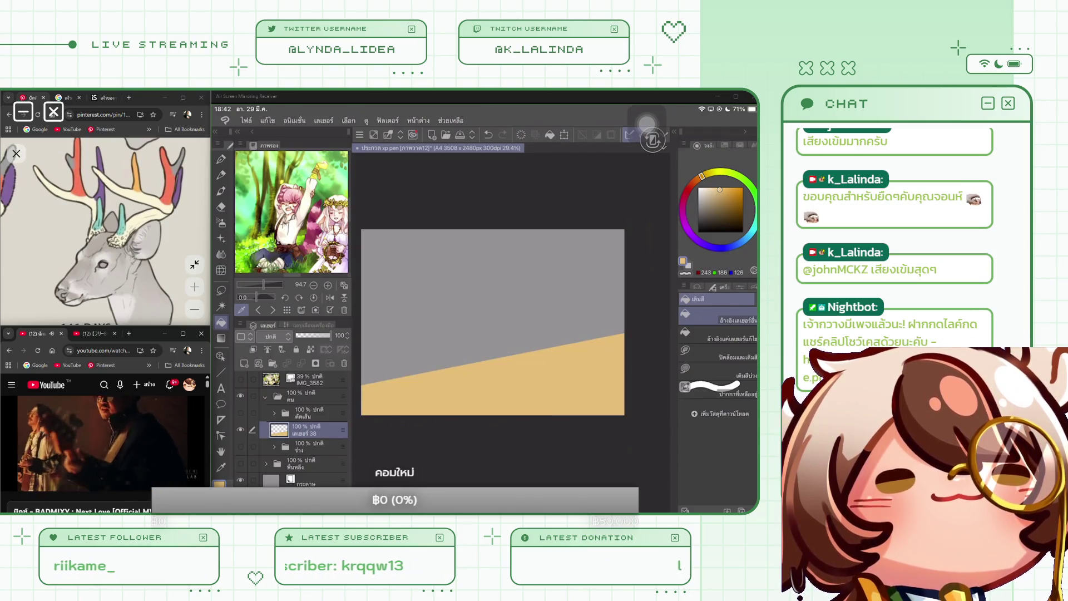
click(240, 413)
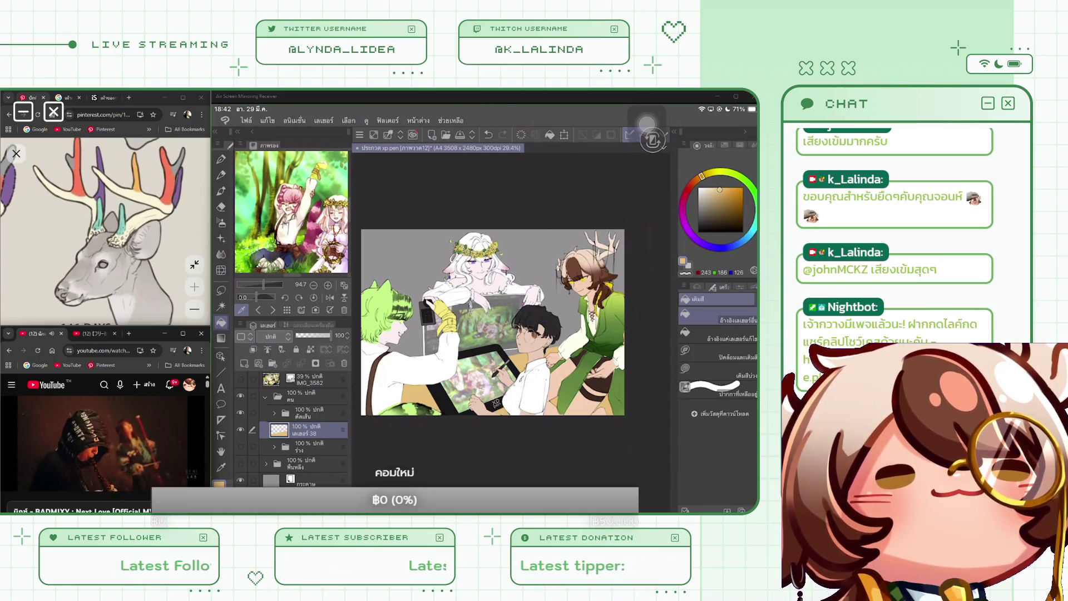
Tilt the tan floor slightly clockwise, stretch its left edge, and commit the transform.
click(564, 135)
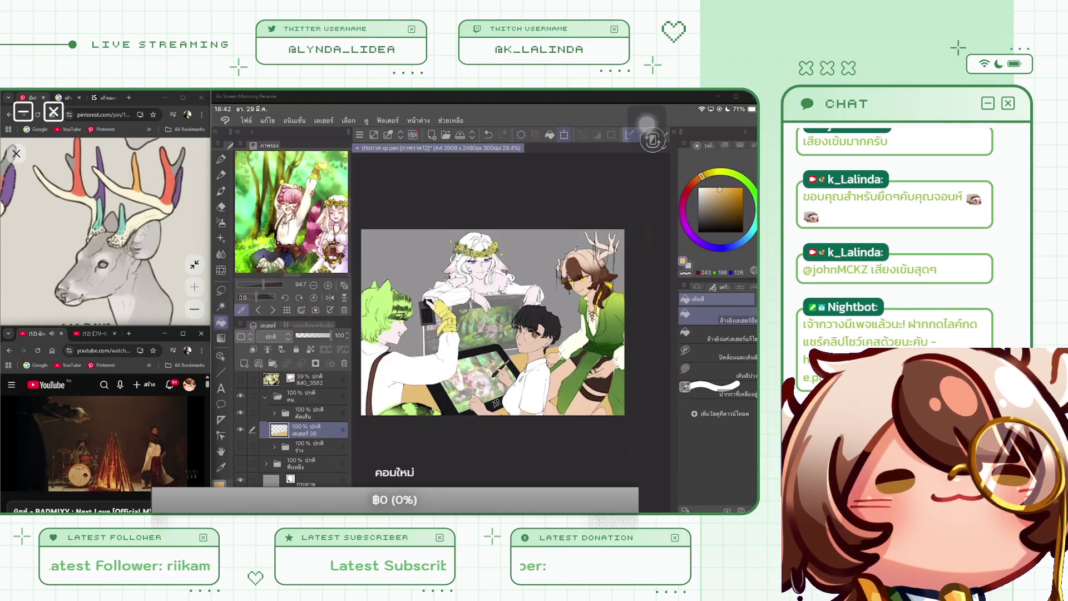
drag(538, 382, 536, 392)
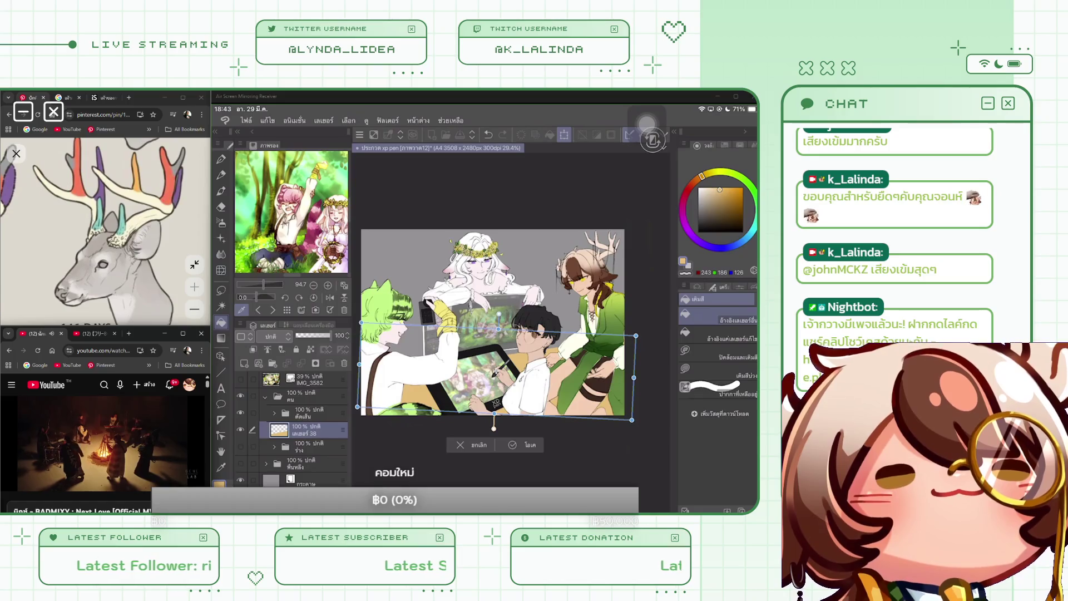
drag(359, 364, 354, 364)
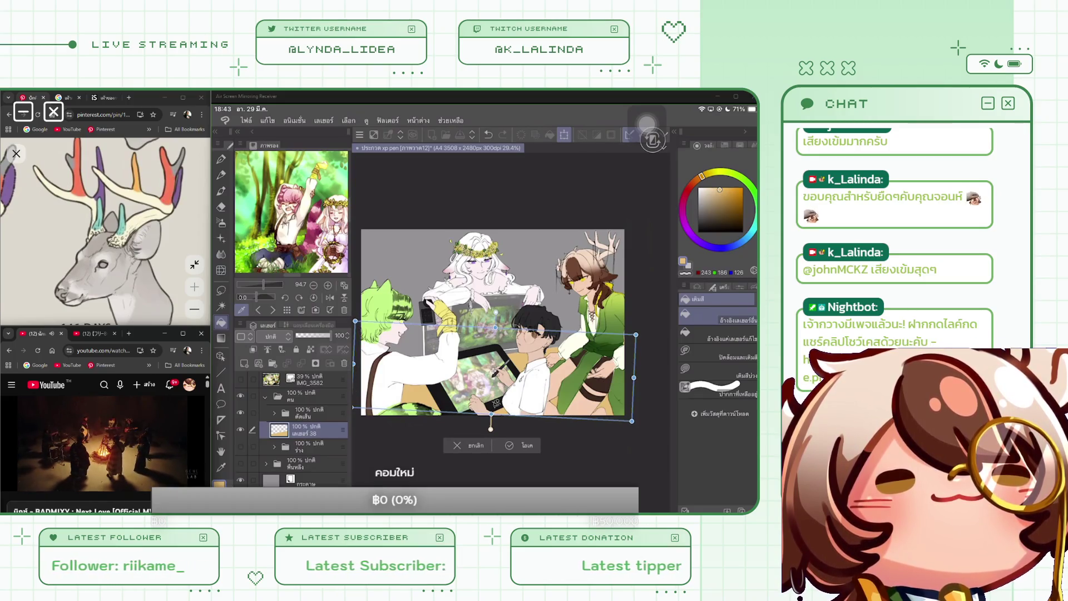
drag(632, 421, 642, 427)
key(ctrl+z)
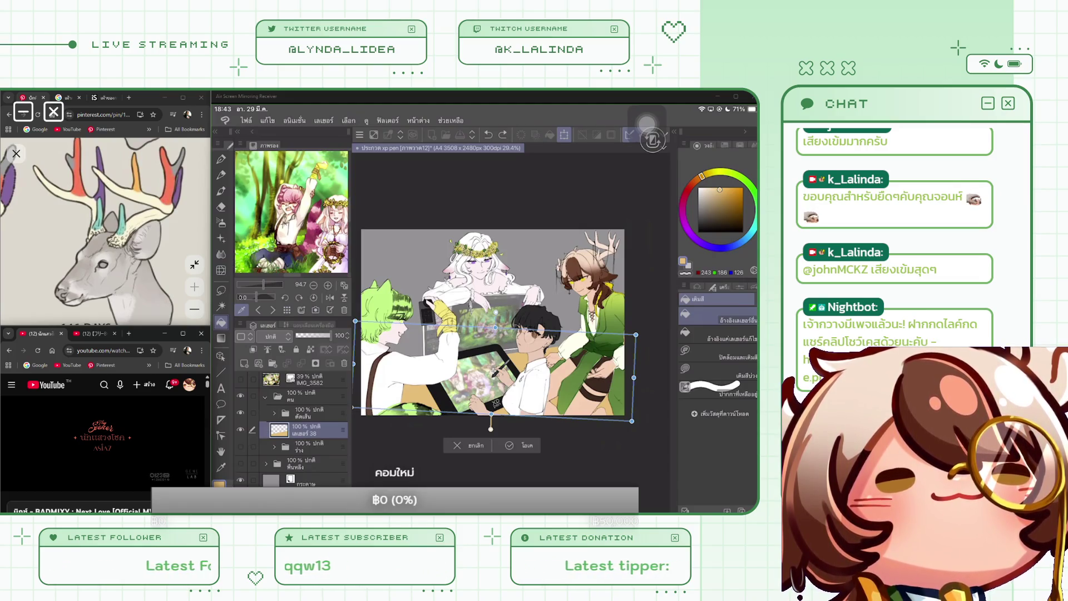
click(518, 445)
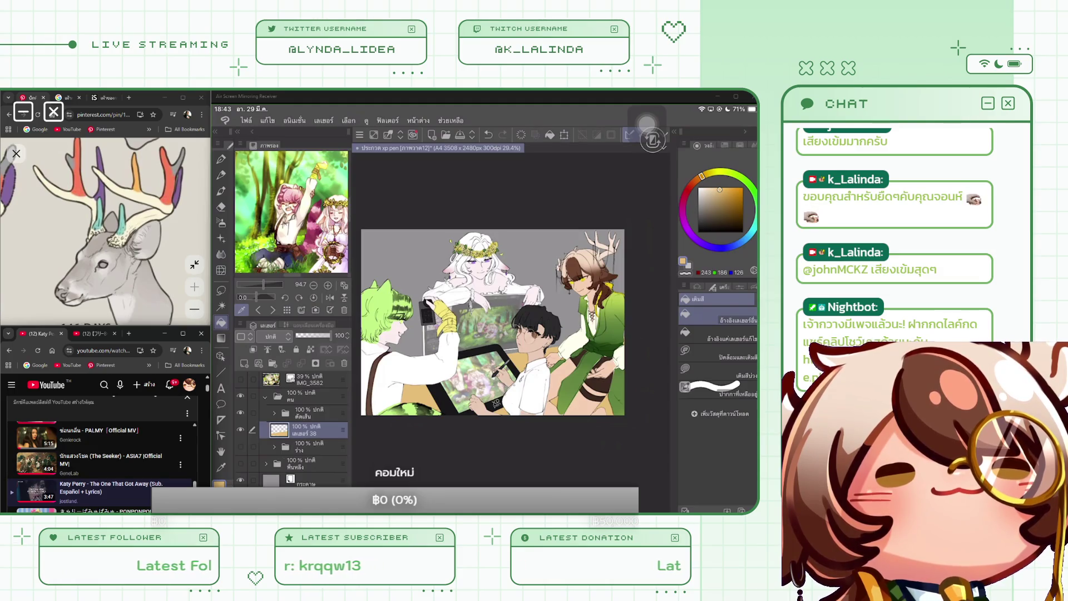
Browse the YouTube side panel and play the ASIA7 official music video.
scroll(100, 445, down, 1)
scroll(101, 446, down, 5)
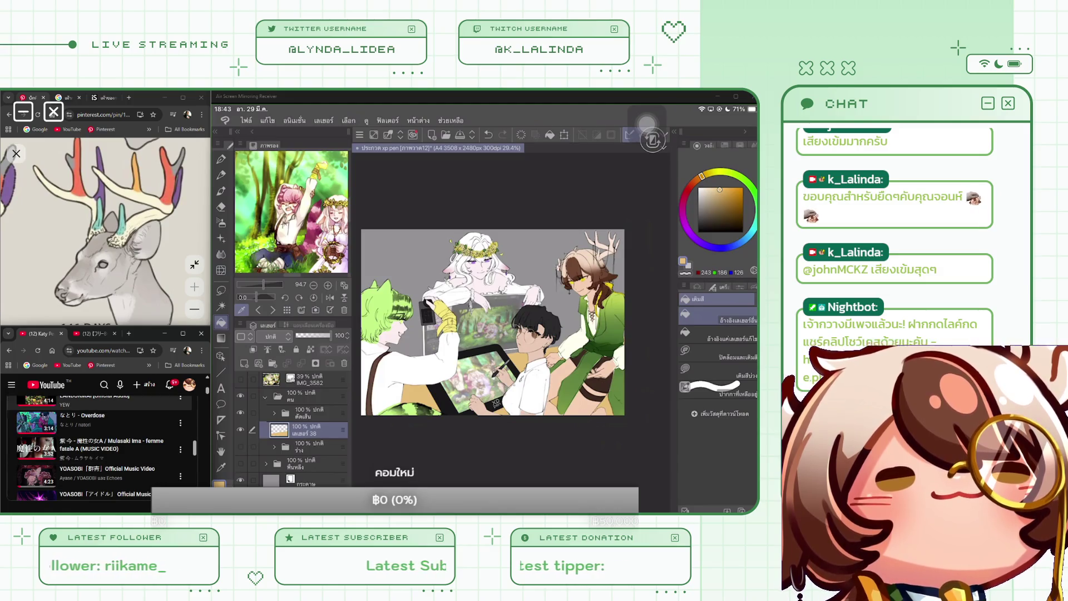
scroll(100, 445, down, 2)
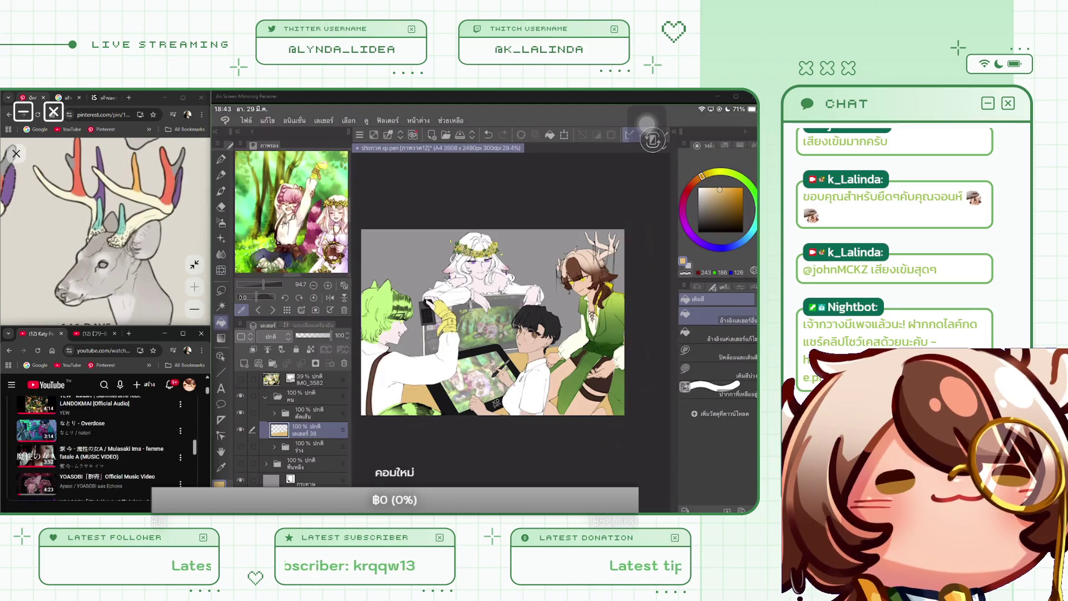
scroll(100, 446, down, 2)
scroll(100, 445, down, 3)
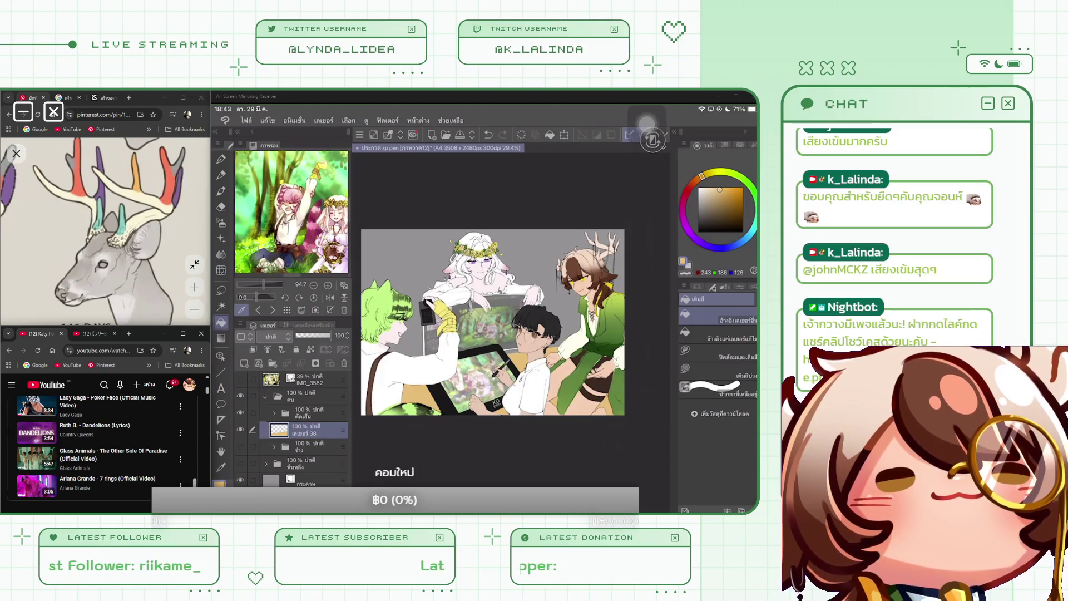
scroll(100, 445, down, 5)
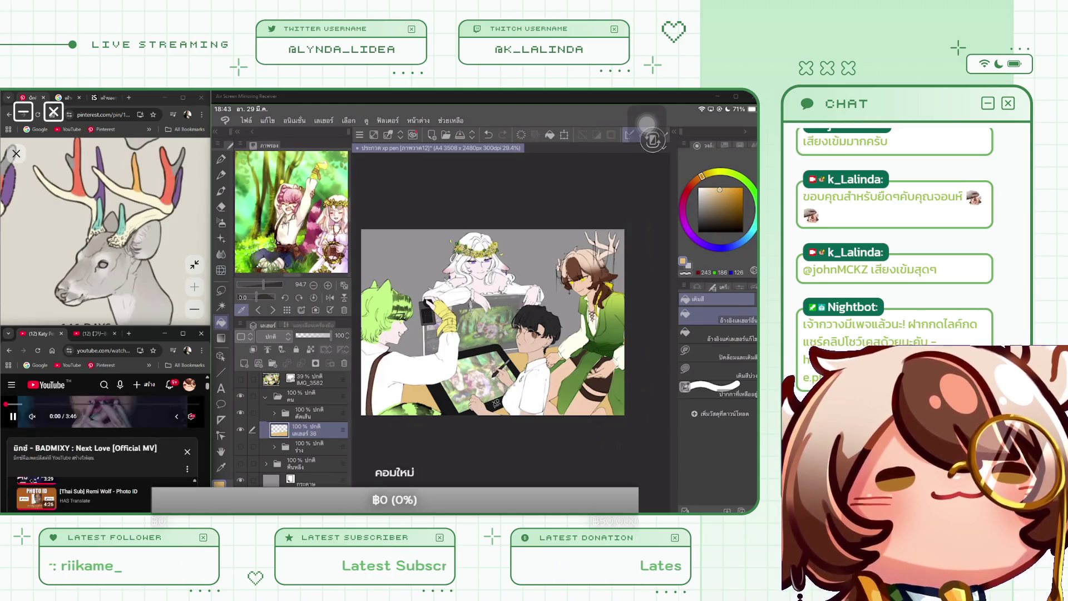
scroll(100, 453, down, 3)
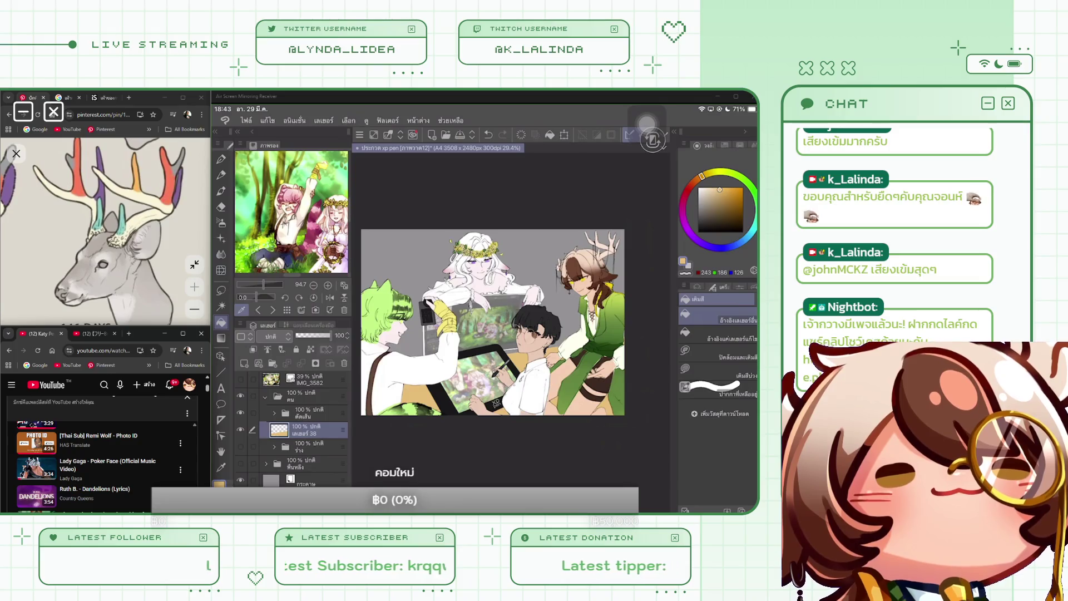
scroll(100, 467, up, 3)
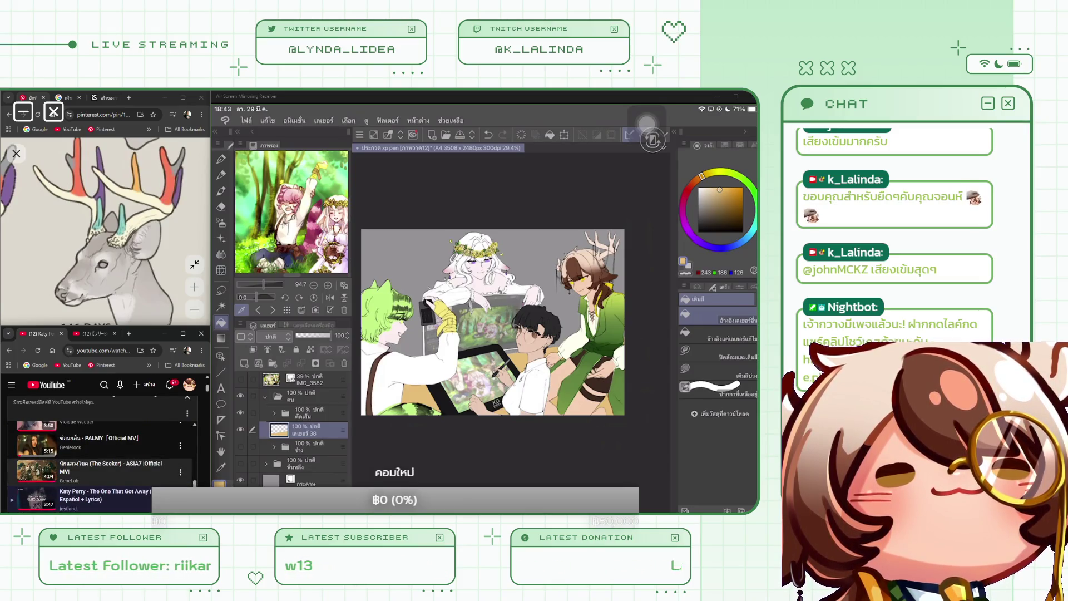
scroll(100, 440, up, 3)
scroll(100, 439, down, 3)
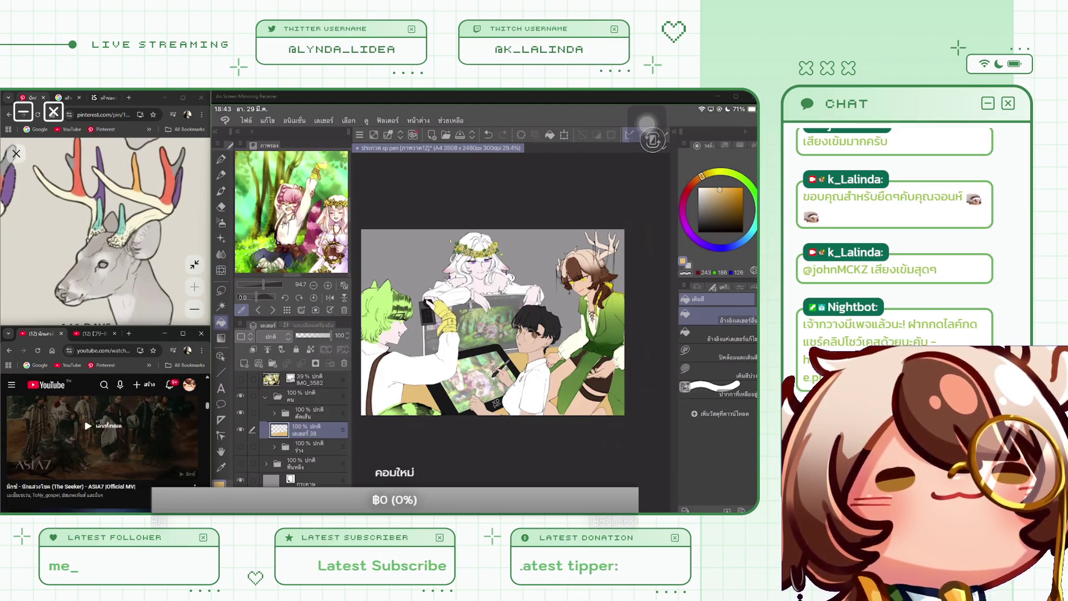
click(102, 425)
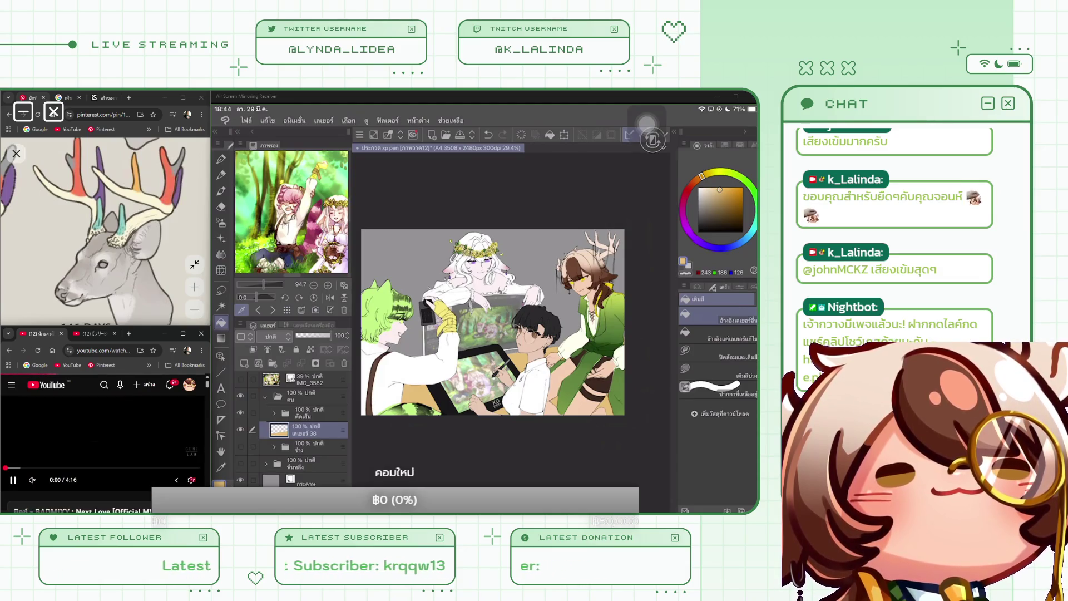
Look through the video's description and playlist, then save the illustration with Ctrl+S.
scroll(103, 439, down, 3)
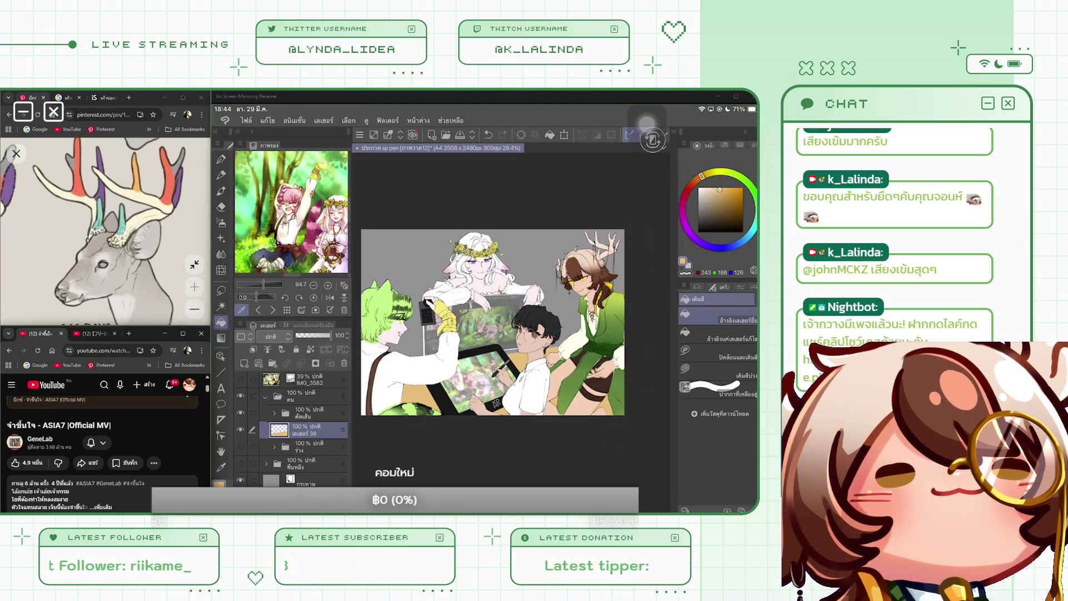
scroll(103, 445, down, 3)
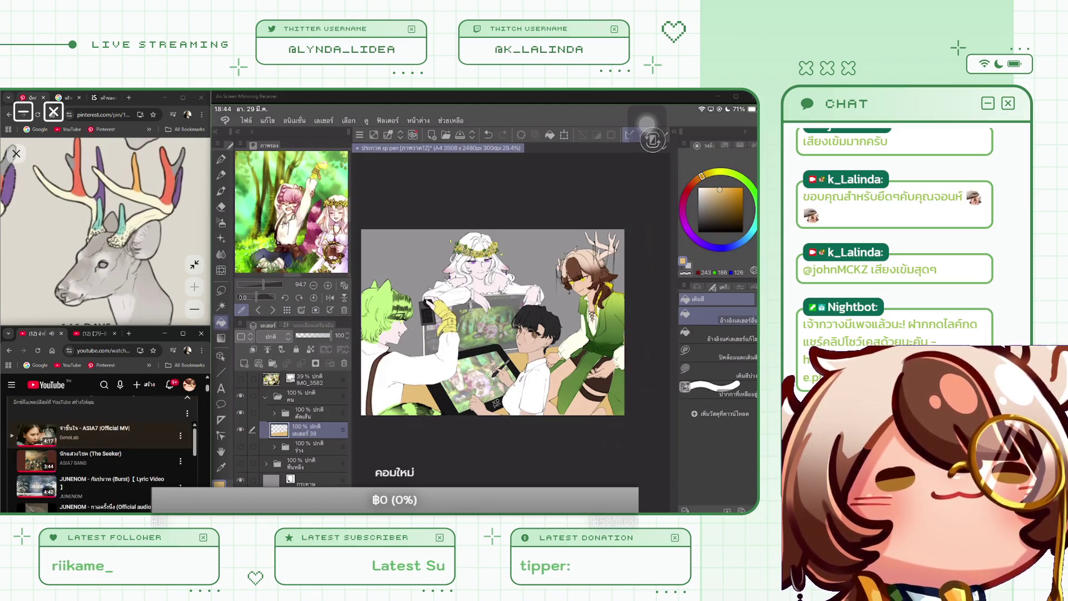
scroll(103, 445, up, 5)
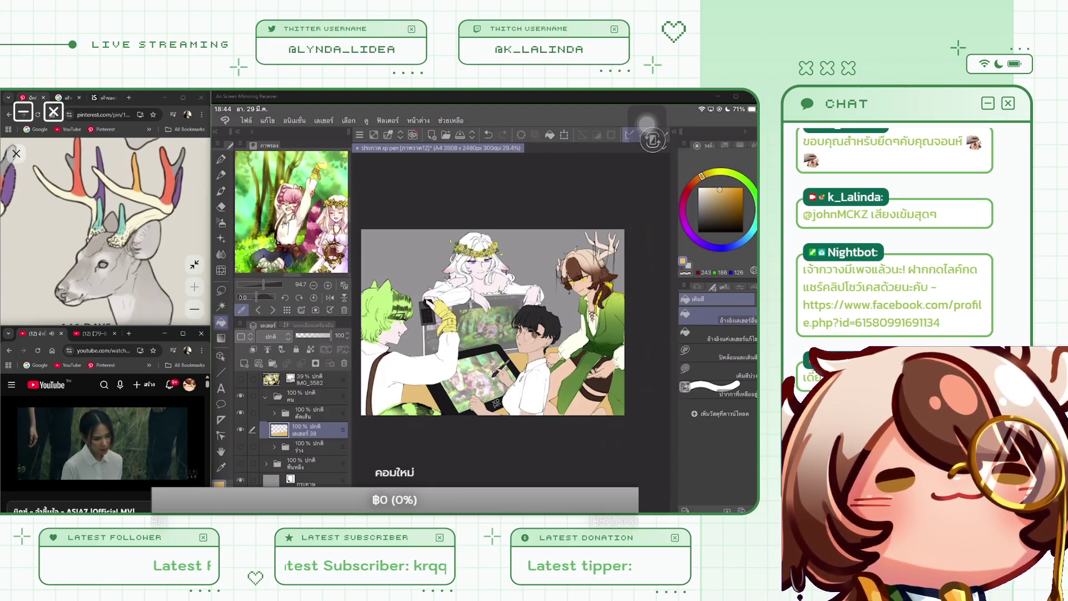
key(ctrl+s)
Hide a layer, select the straight-line Figure tool with its properties shown, and open the reference image list.
scroll(511, 312, down, 1)
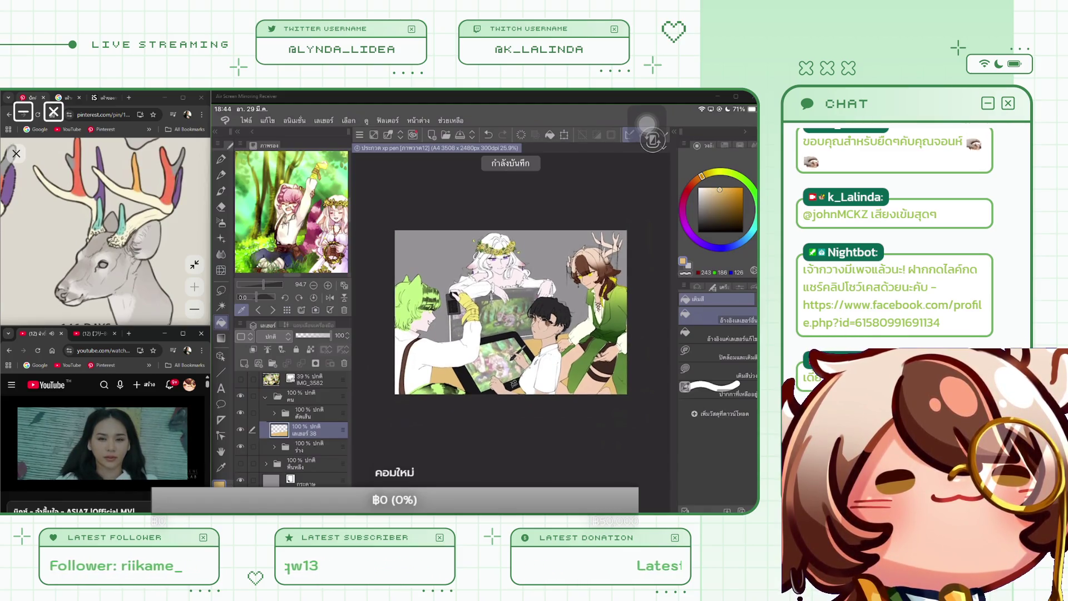
click(241, 446)
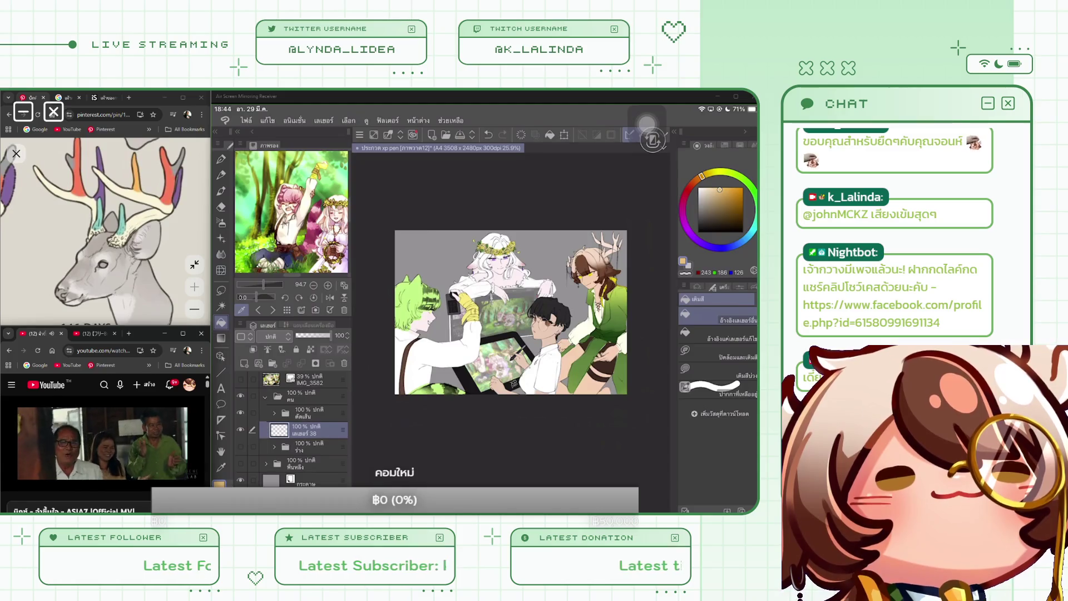
click(221, 372)
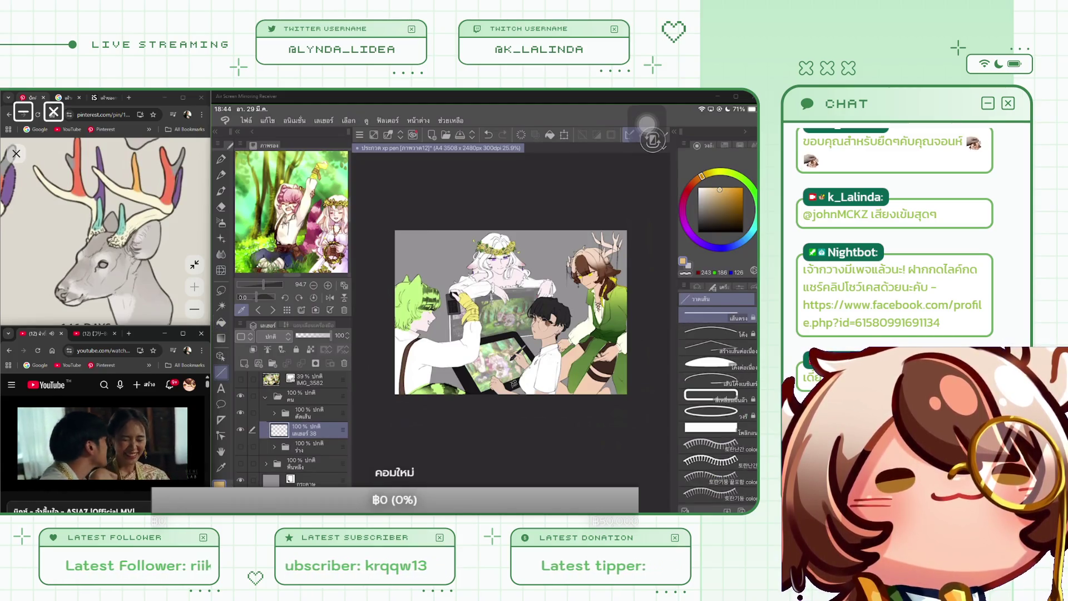
click(740, 286)
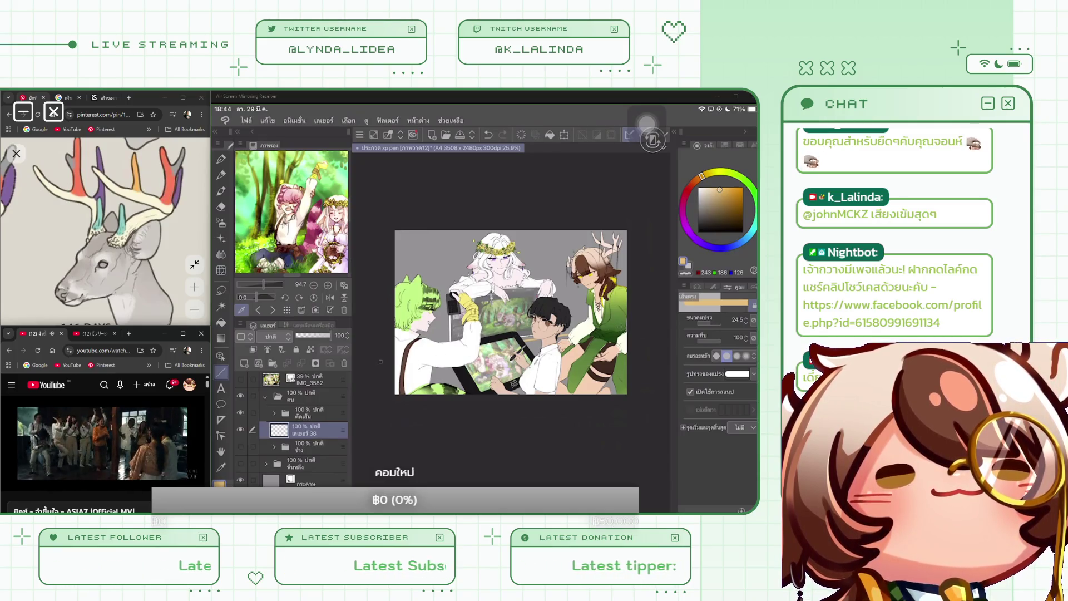
click(287, 309)
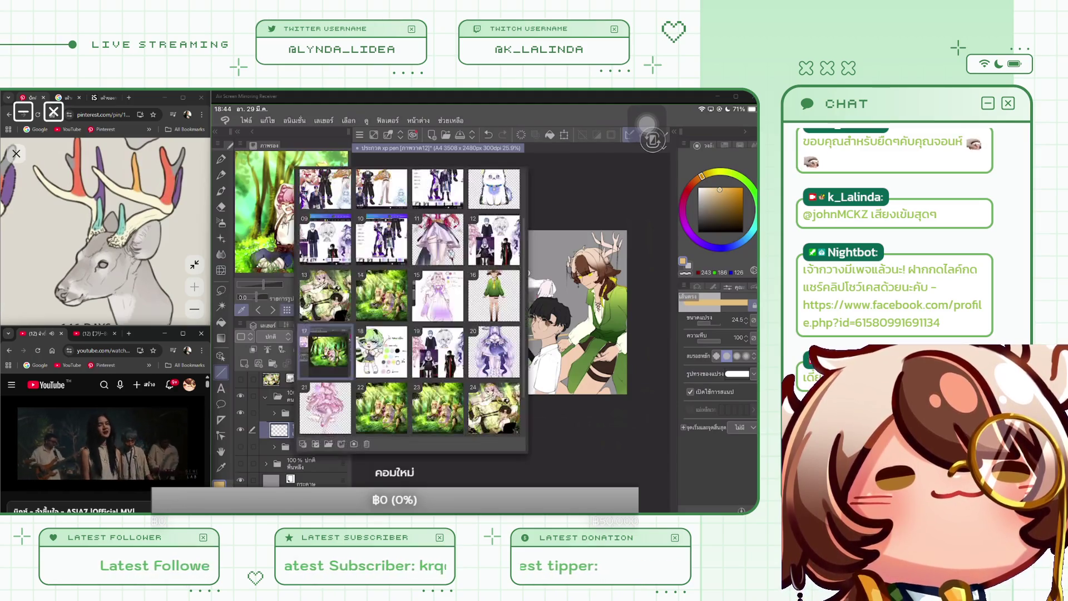
Load image 13, the green-toned group illustration, as the reference and close the gallery.
click(326, 295)
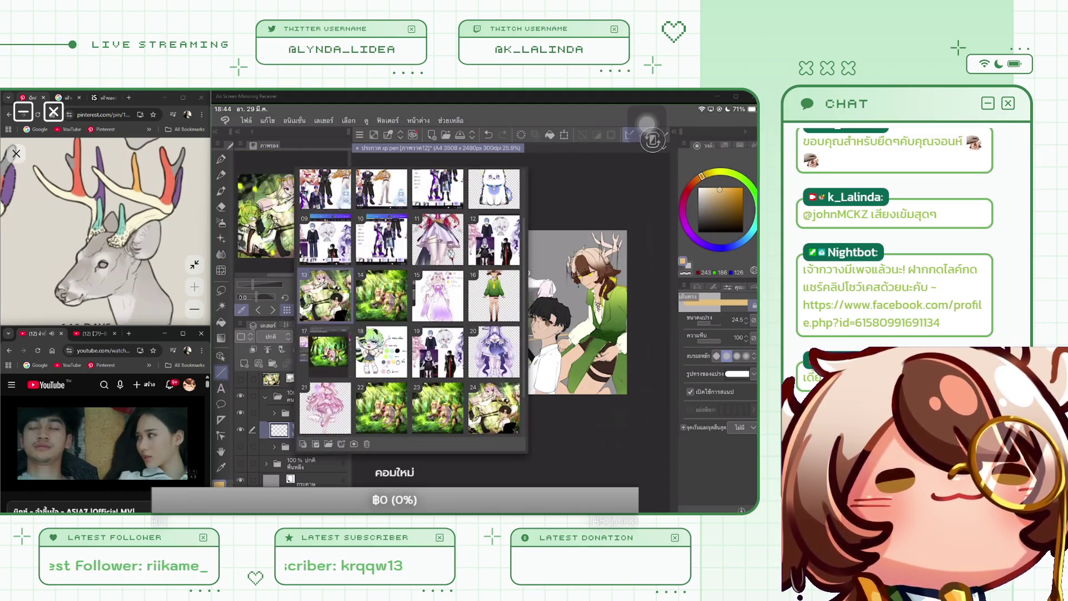
key(Escape)
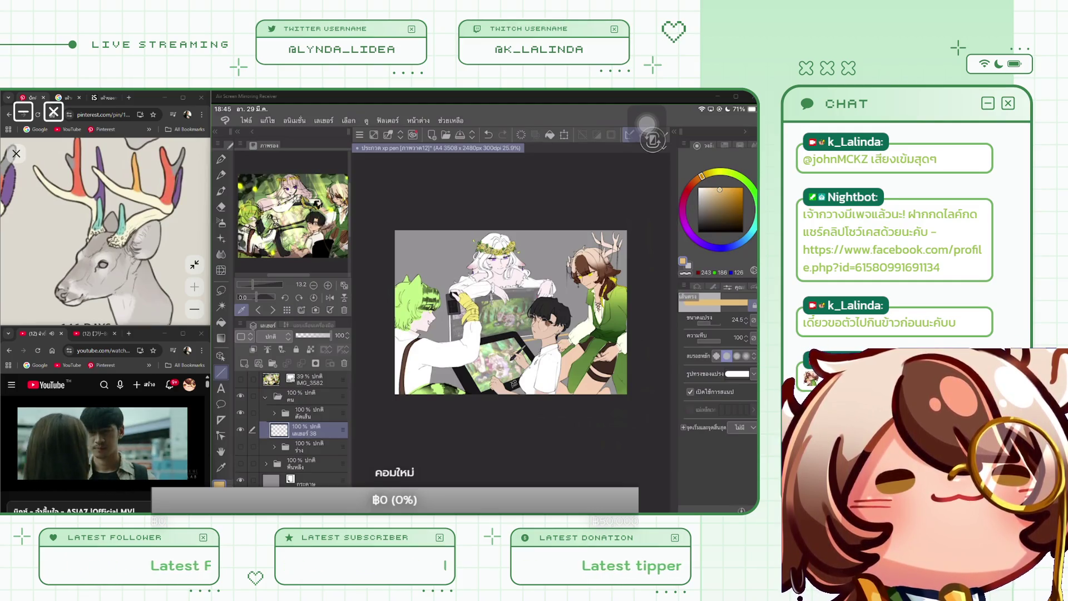
Draw a slanted orange line, widen it slightly to the right, and show the เส้น folder again.
drag(396, 359, 621, 327)
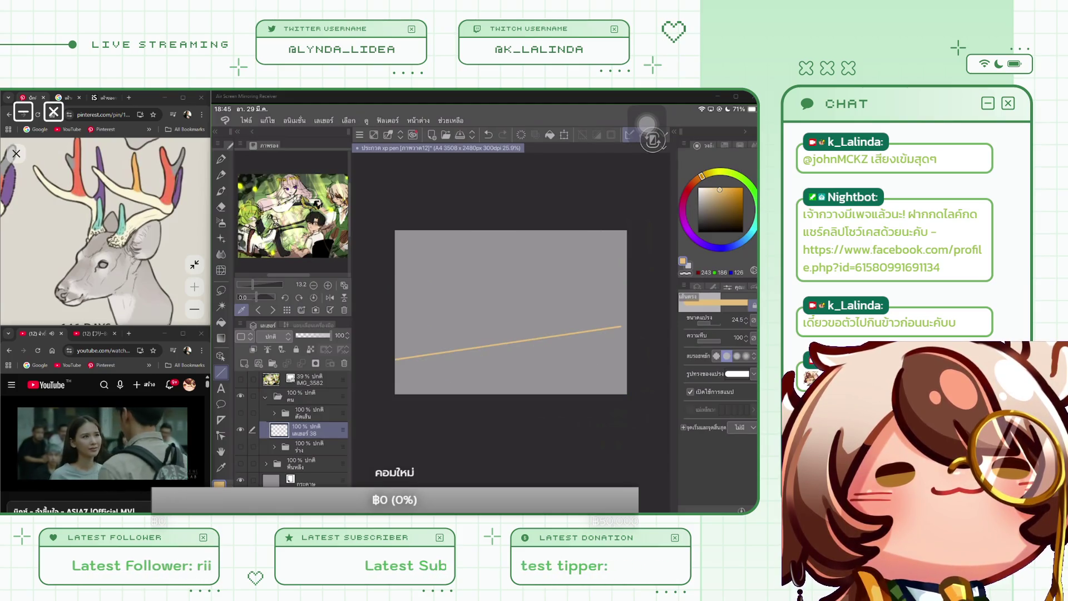
scroll(626, 302, up, 2)
scroll(496, 306, down, 2)
click(564, 134)
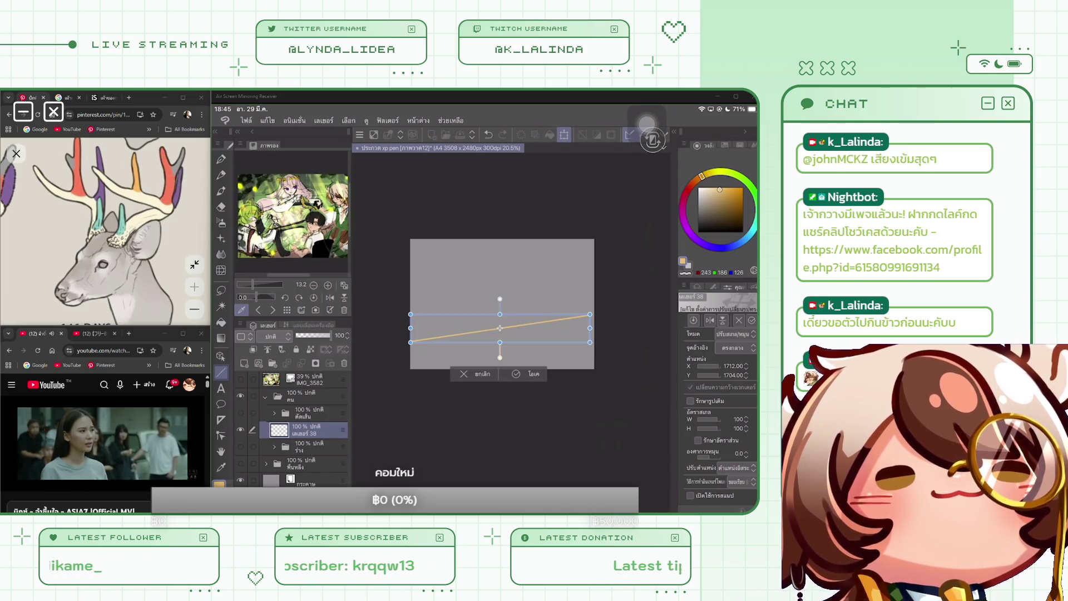
drag(589, 328, 598, 327)
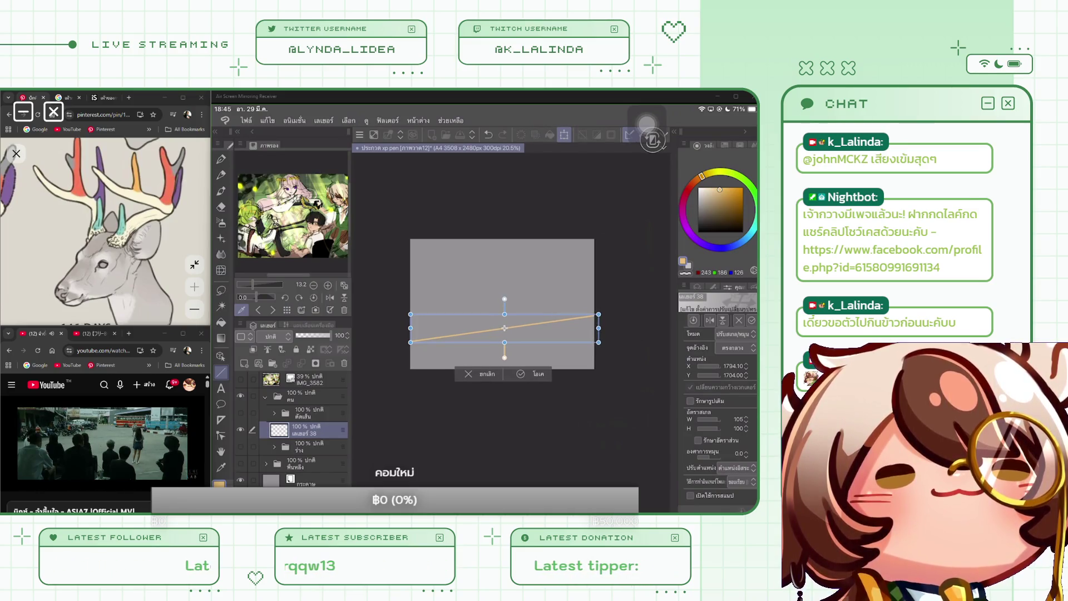
click(527, 374)
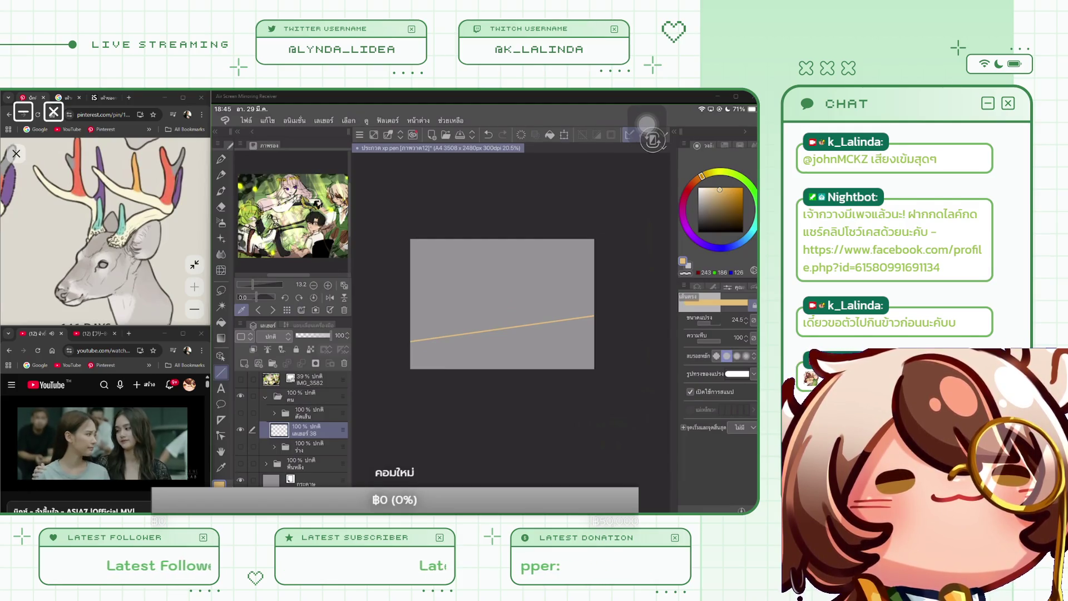
click(241, 412)
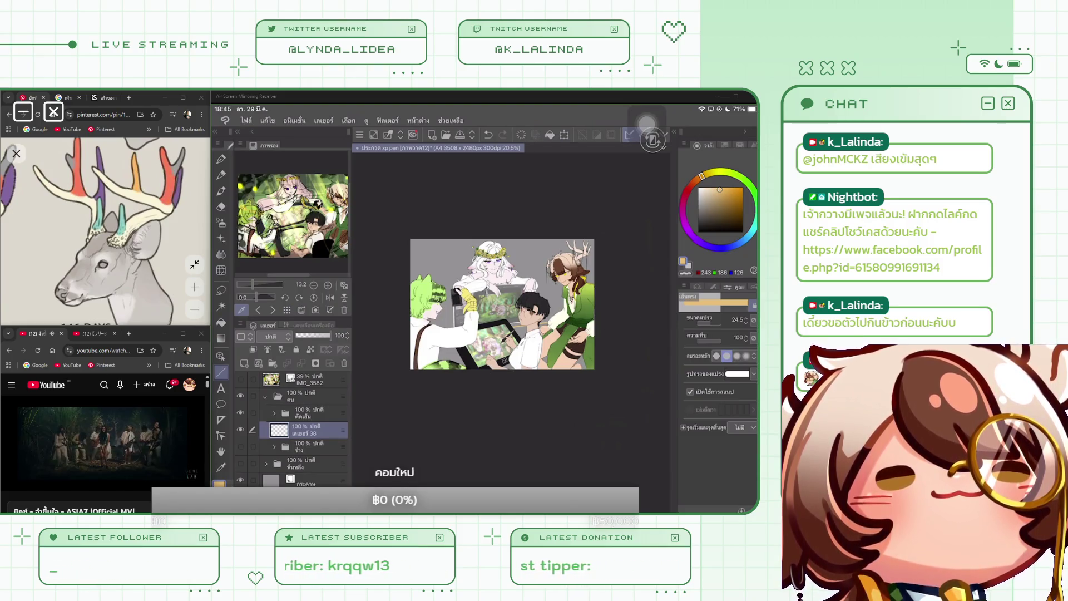
scroll(487, 306, up, 2)
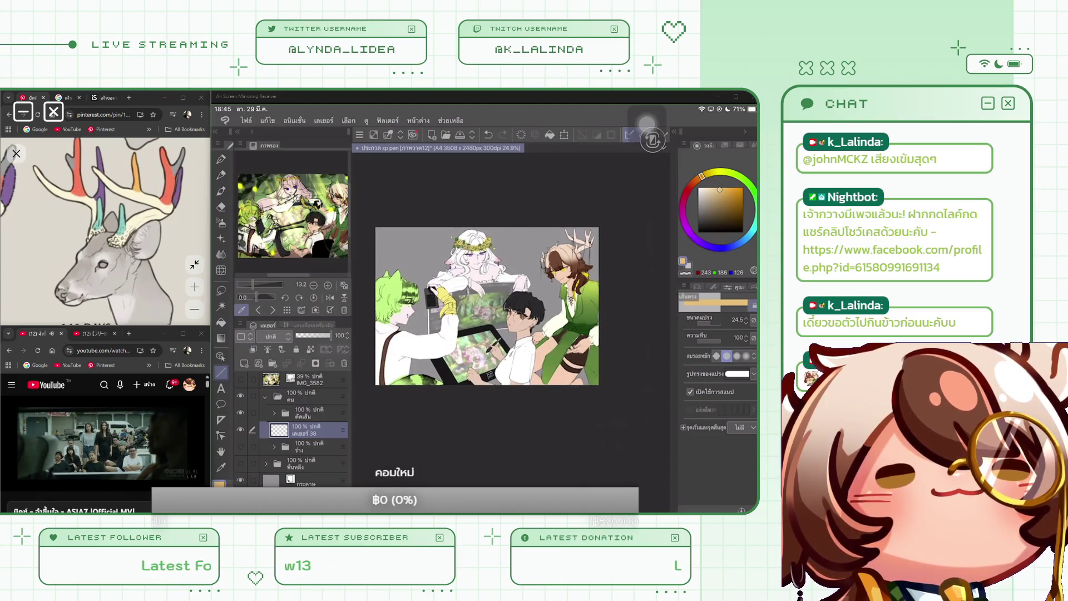
Fill the layer orange behind the figures, then squash it down and tilt its right side up.
key(g)
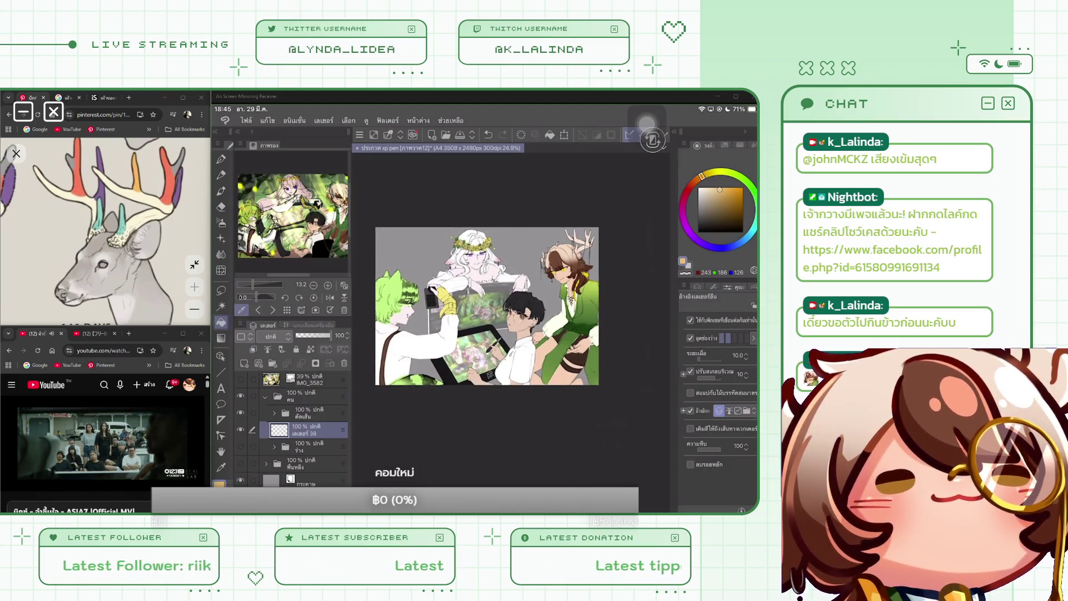
click(550, 134)
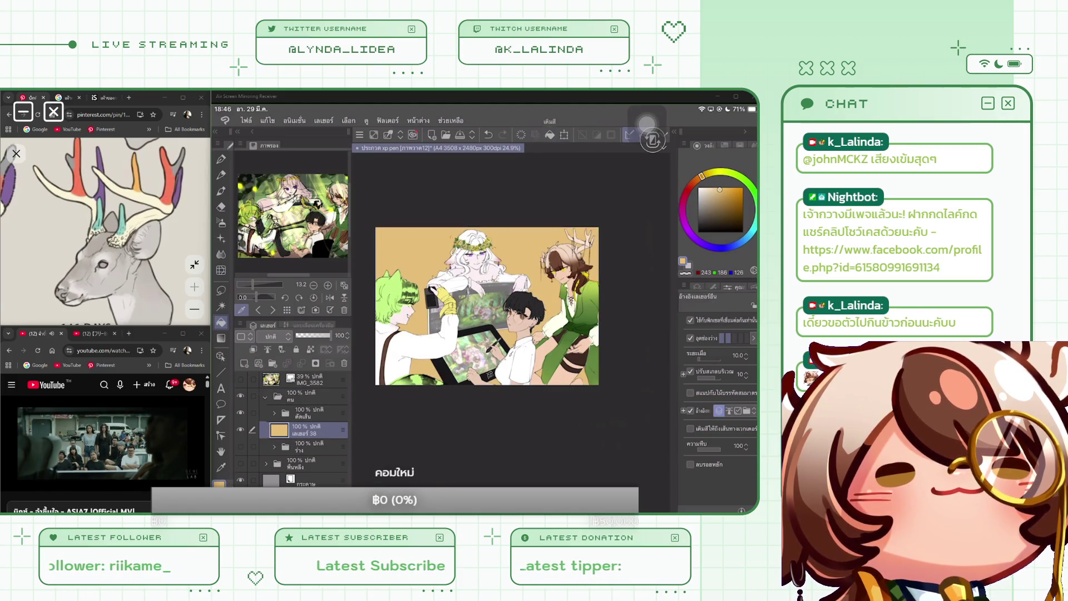
key(p)
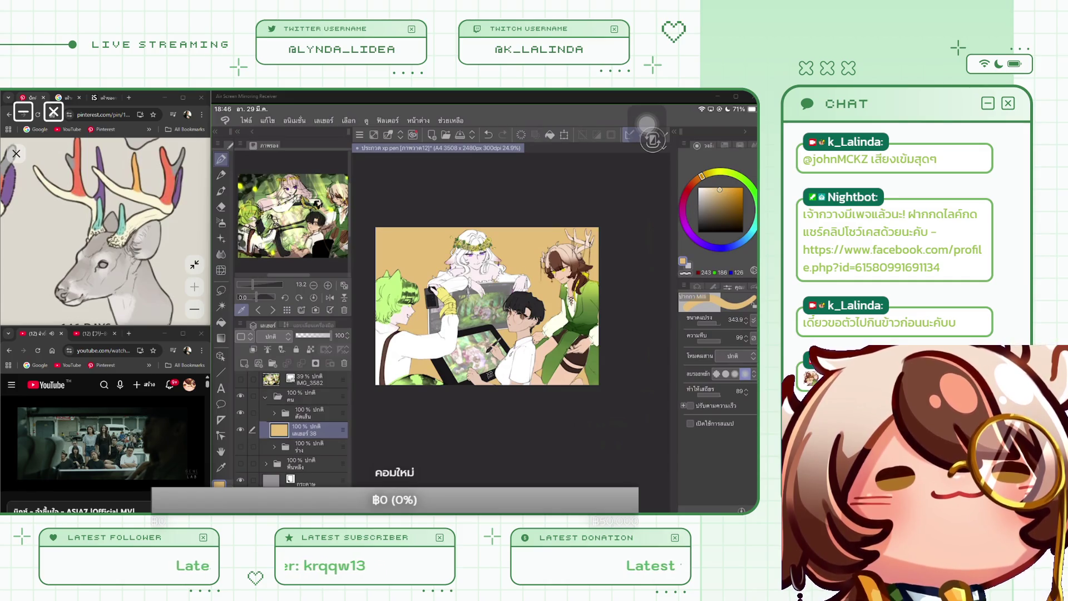
click(564, 134)
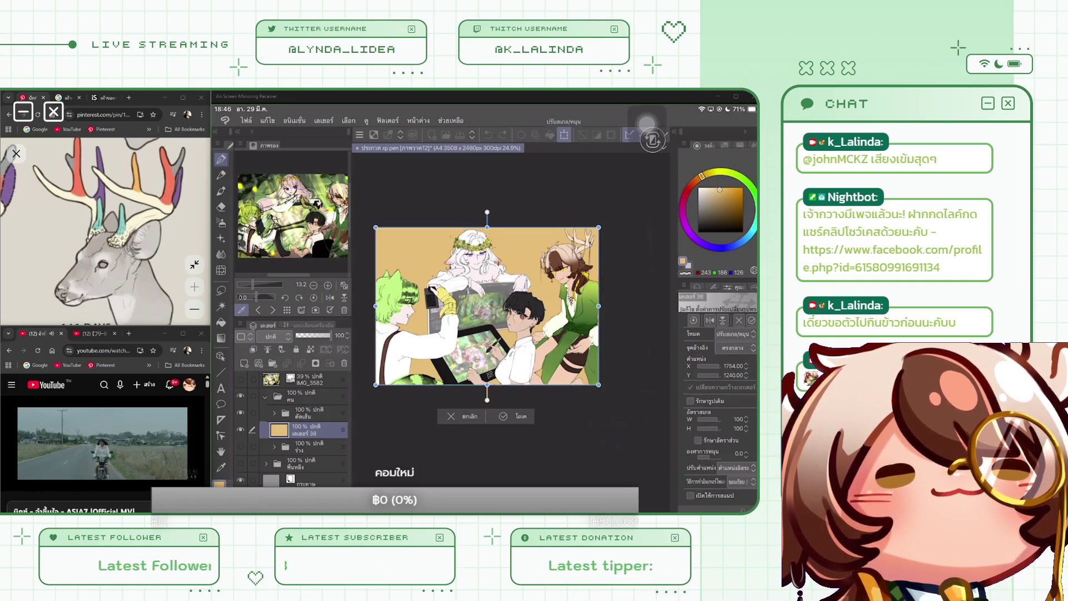
drag(487, 226, 487, 338)
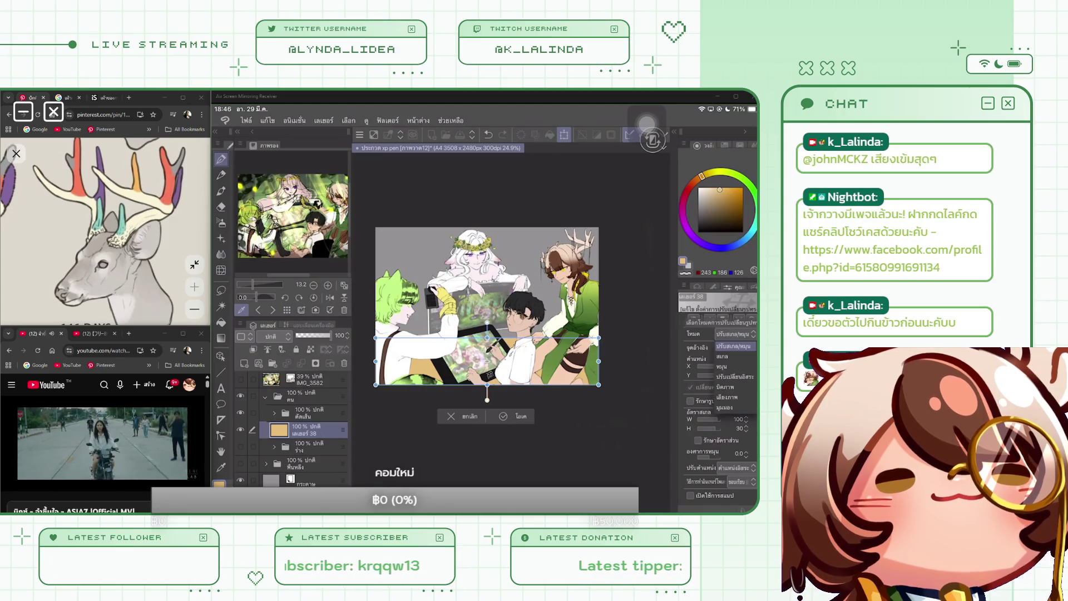
drag(598, 362, 601, 339)
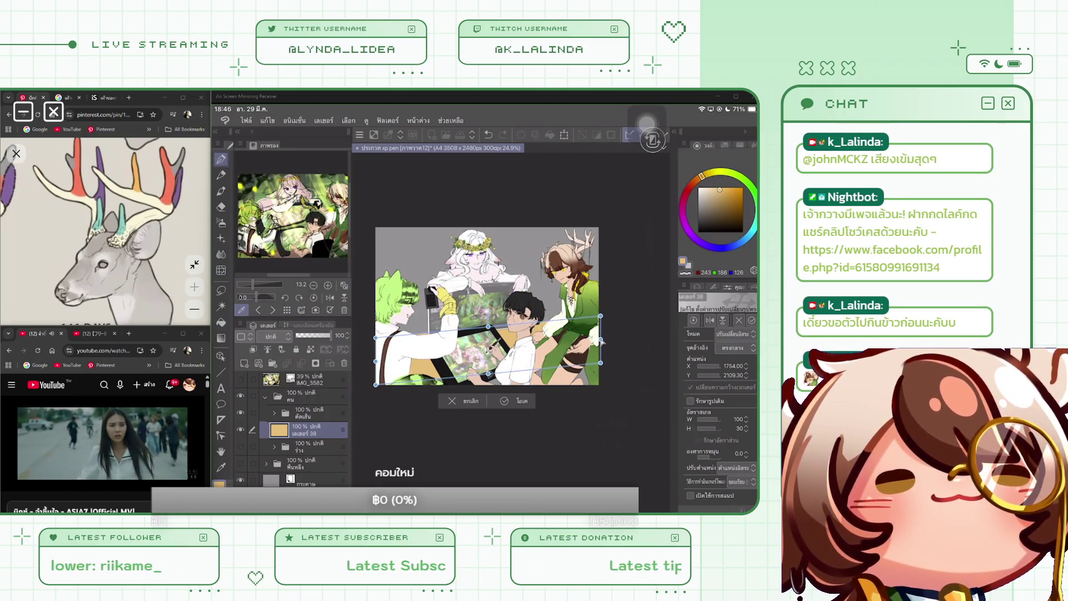
Try Perspective mode, then Free Transform, lowering the floor's corners and edges.
click(735, 334)
click(725, 407)
drag(602, 365, 601, 358)
drag(376, 384, 376, 393)
click(735, 334)
click(734, 376)
mouse_move(601, 339)
mouse_down()
mouse_move(601, 352)
mouse_move(601, 340)
mouse_up()
drag(376, 361, 376, 379)
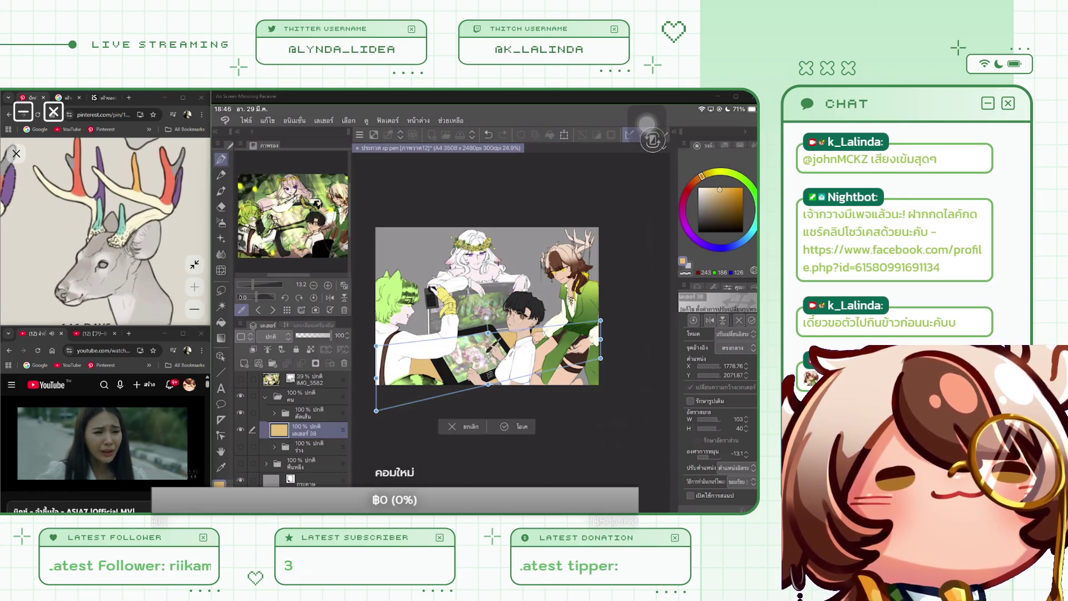
Drag each floor corner into a perspective trapezoid beneath the characters and apply the transform.
click(735, 334)
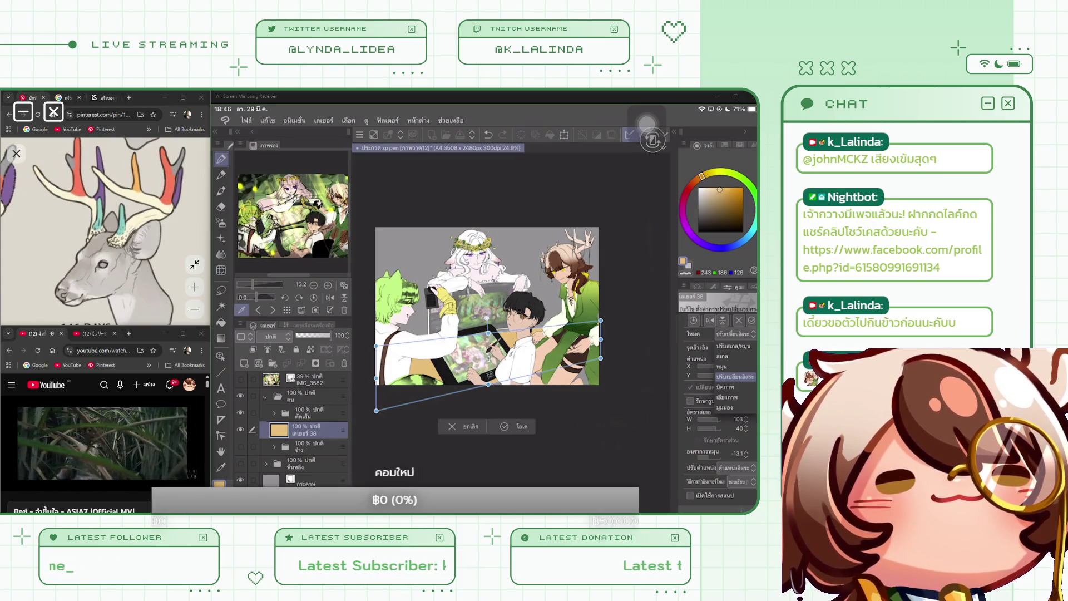
click(734, 376)
drag(601, 320, 585, 322)
mouse_move(600, 358)
mouse_down()
mouse_move(605, 349)
mouse_move(568, 324)
mouse_up()
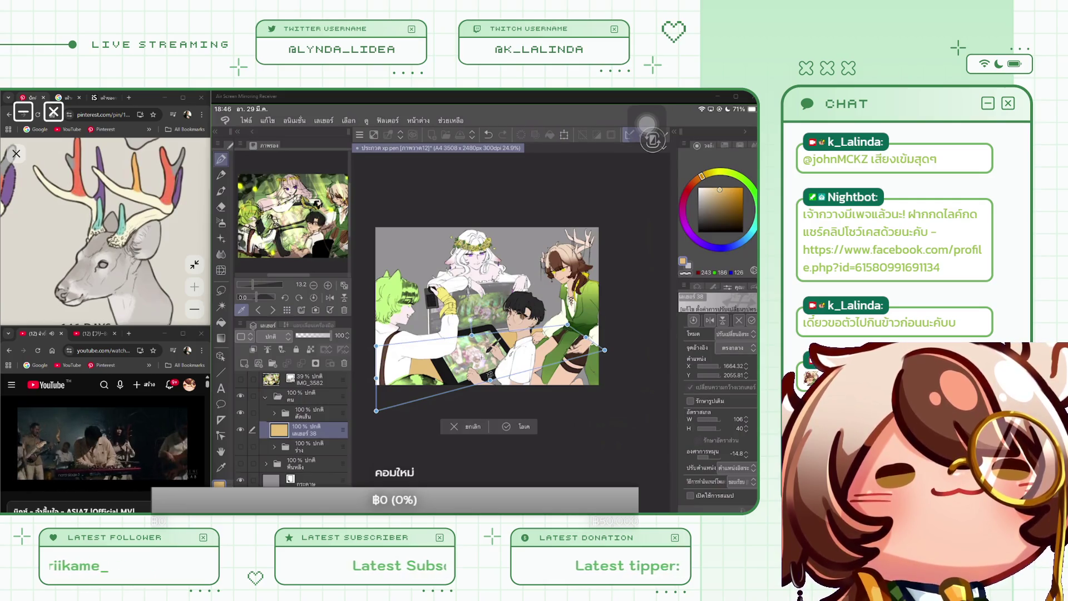
drag(376, 345, 358, 355)
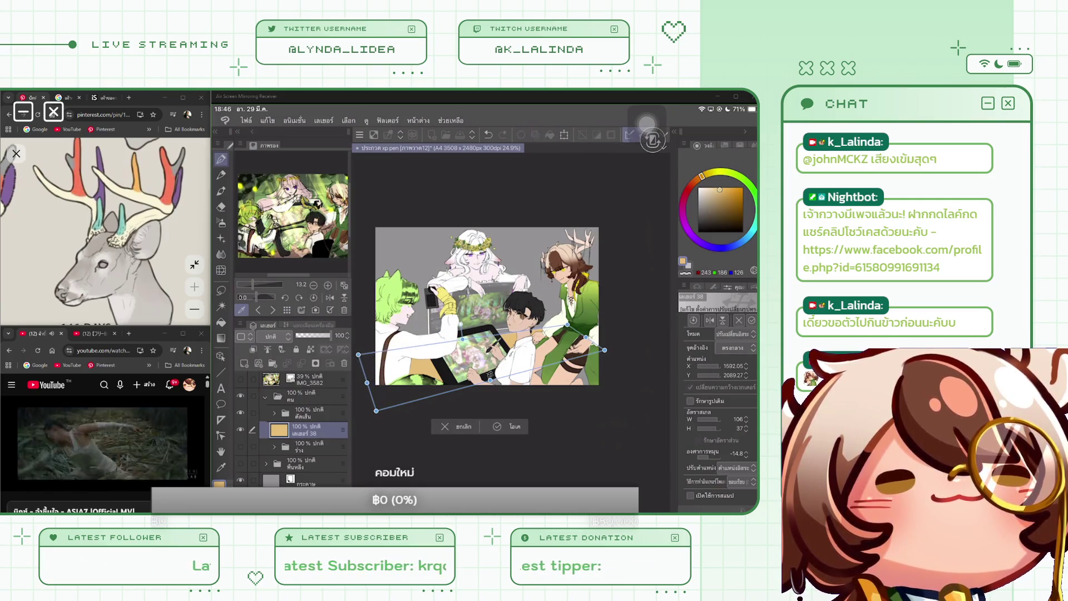
drag(376, 411, 385, 402)
drag(358, 354, 352, 355)
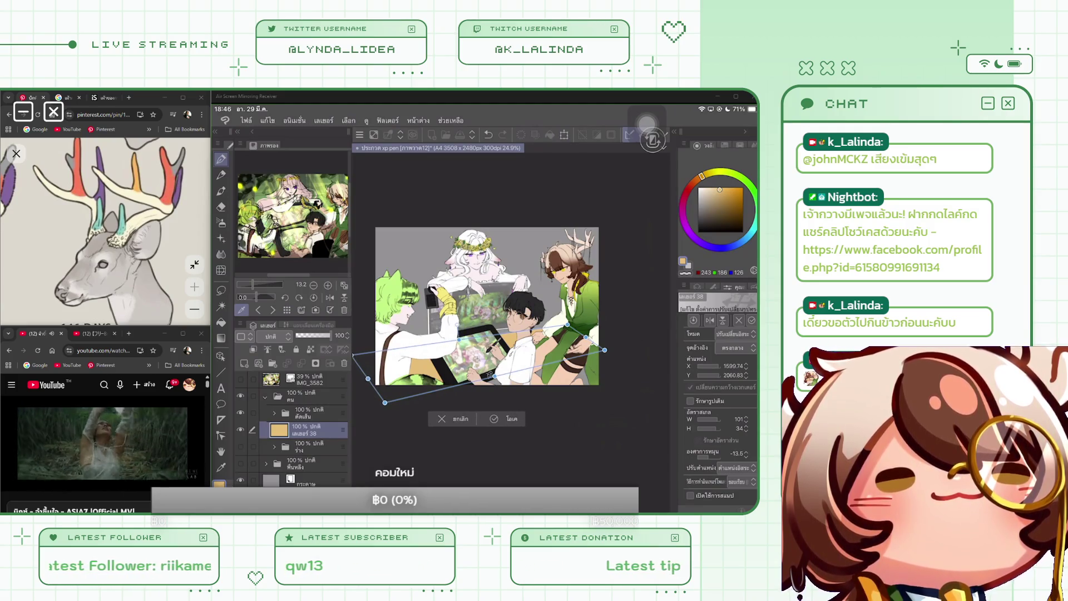
drag(385, 402, 376, 417)
drag(587, 336, 602, 330)
key(Return)
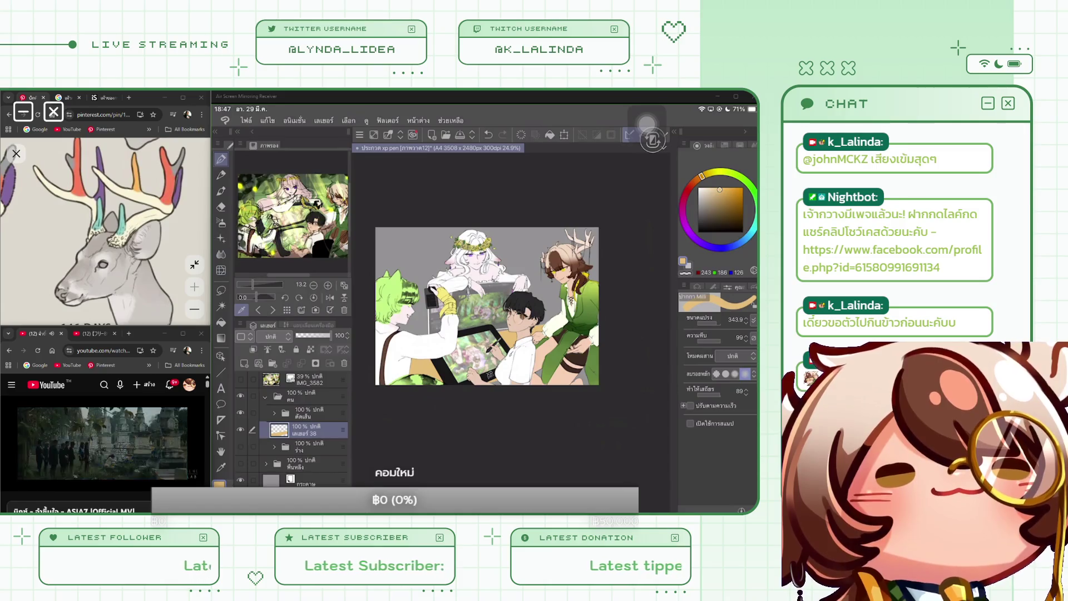
key(ctrl+t)
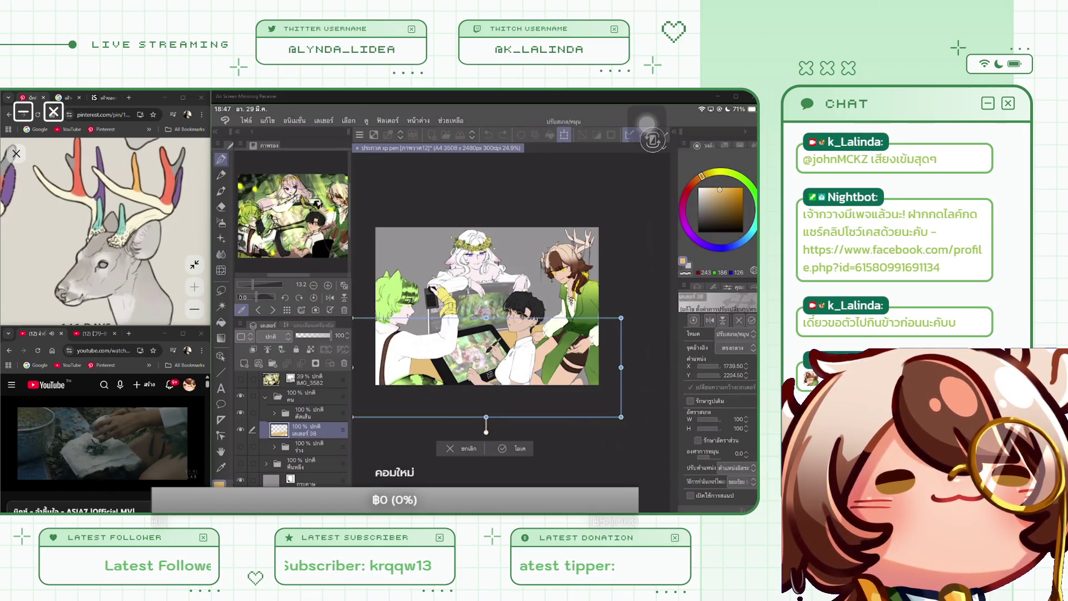
Nudge the tan floor down, then free-transform its corners to refine the perspective.
drag(487, 306, 487, 314)
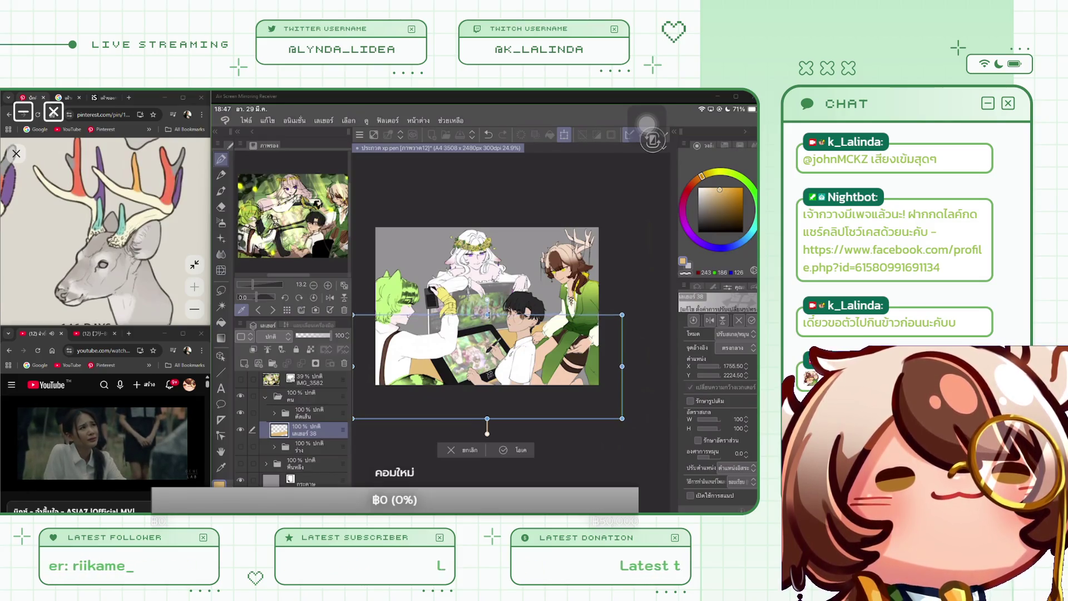
click(506, 449)
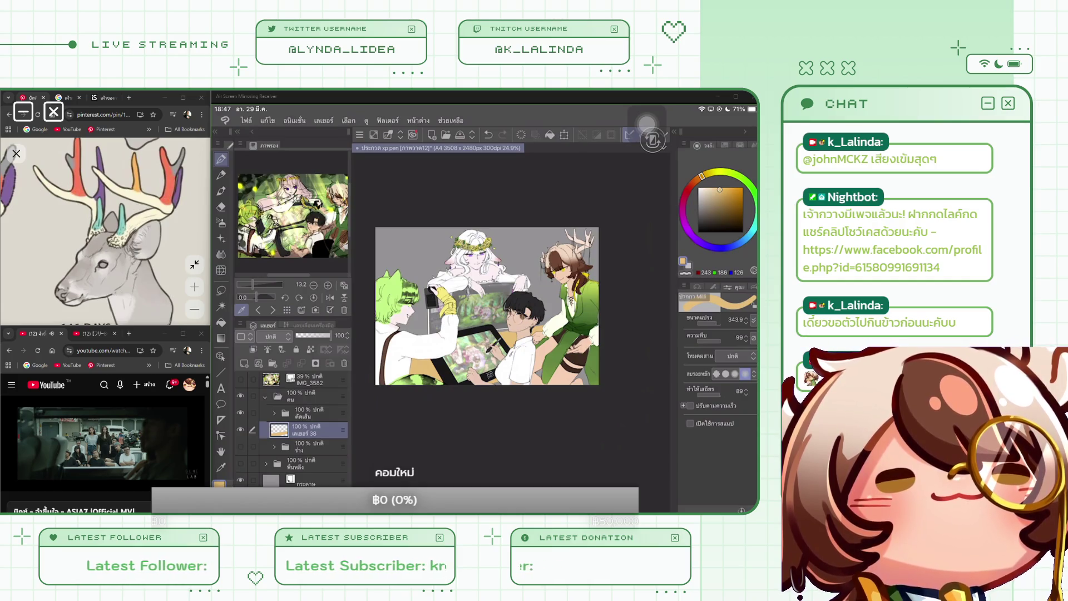
scroll(487, 306, up, 2)
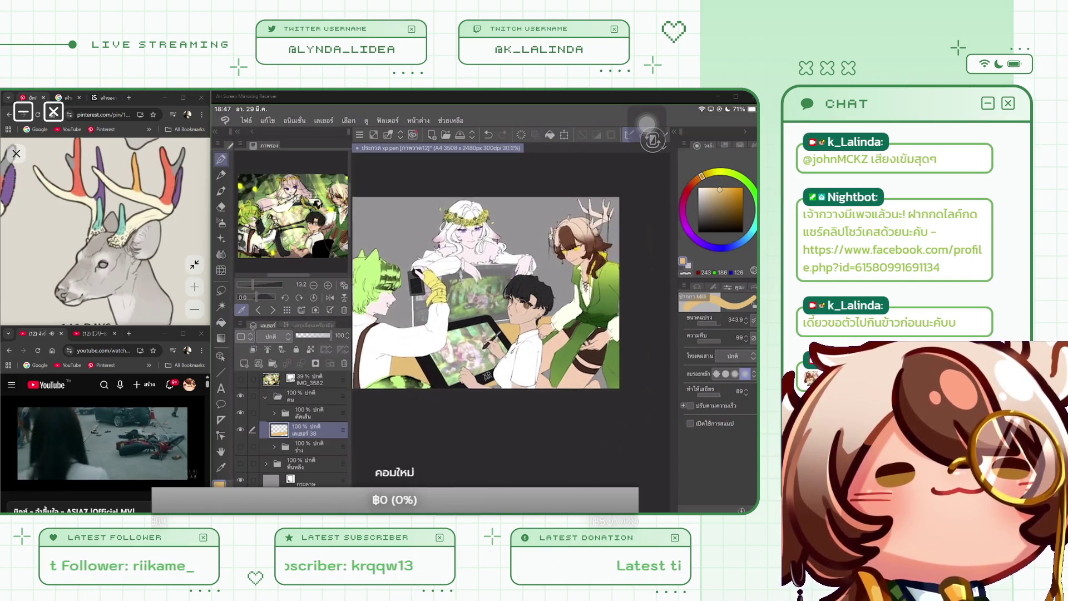
key(ctrl+t)
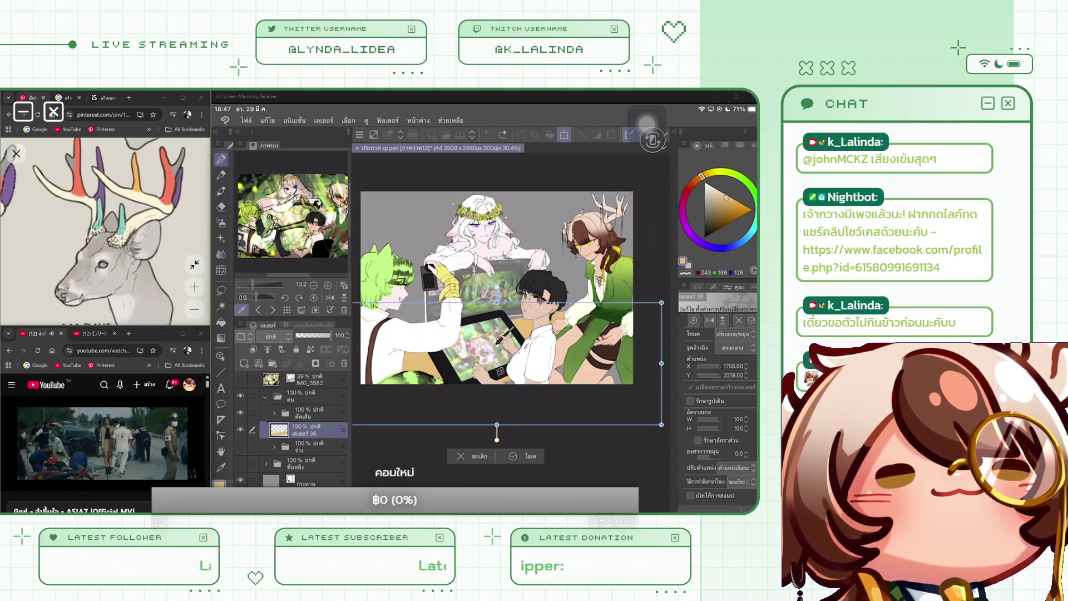
click(734, 334)
click(734, 376)
drag(662, 425, 671, 451)
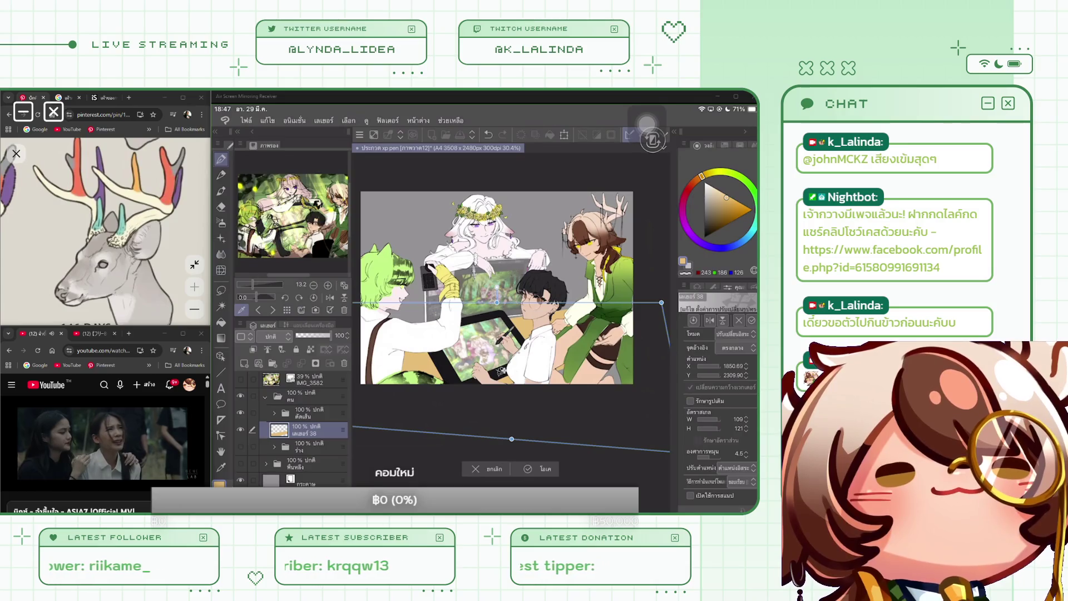
scroll(512, 300, down, 1)
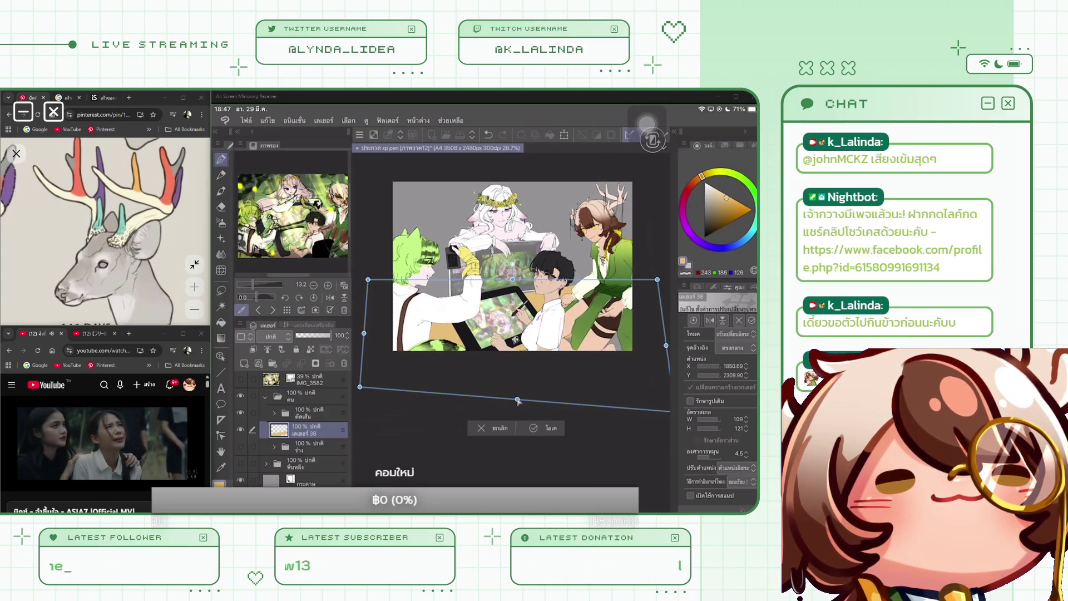
drag(514, 398, 522, 401)
drag(363, 386, 367, 394)
drag(669, 346, 670, 345)
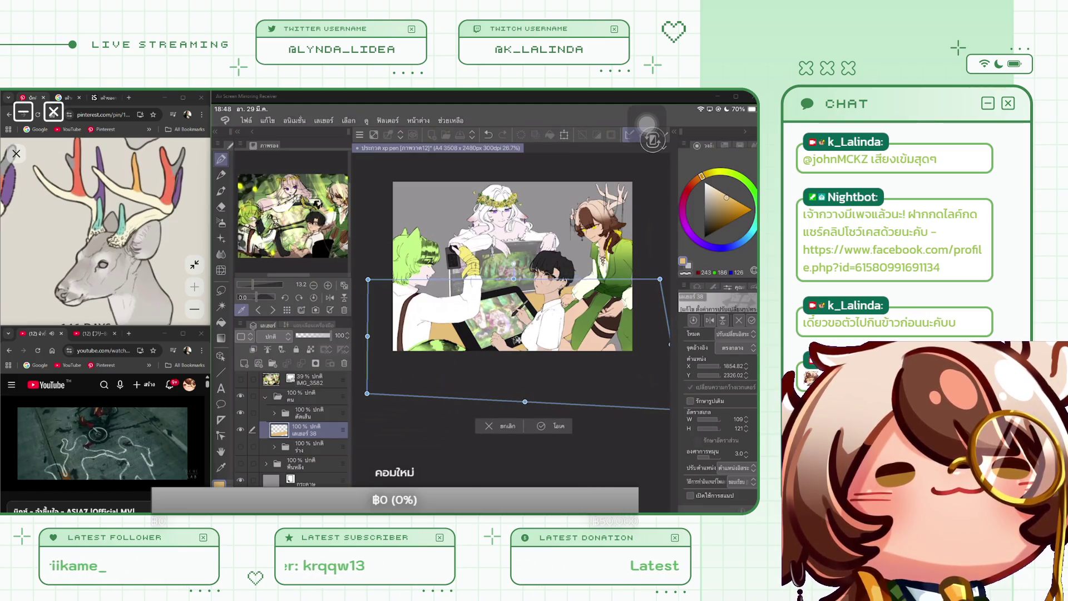
key(Return)
Briefly show then hide the green flower background, and hide the characters folder.
scroll(507, 272, down, 1)
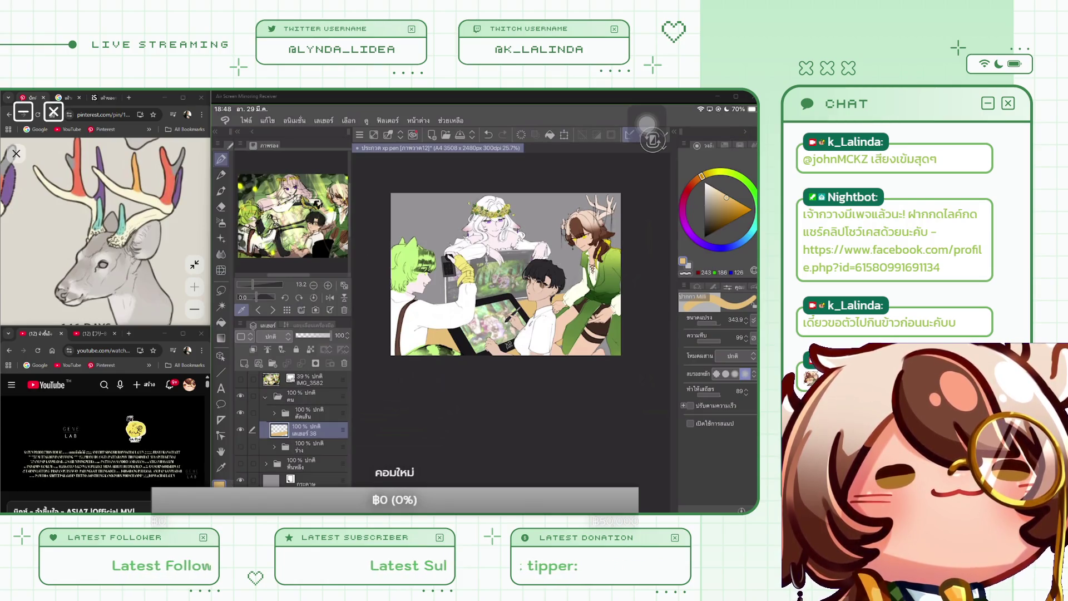
click(240, 462)
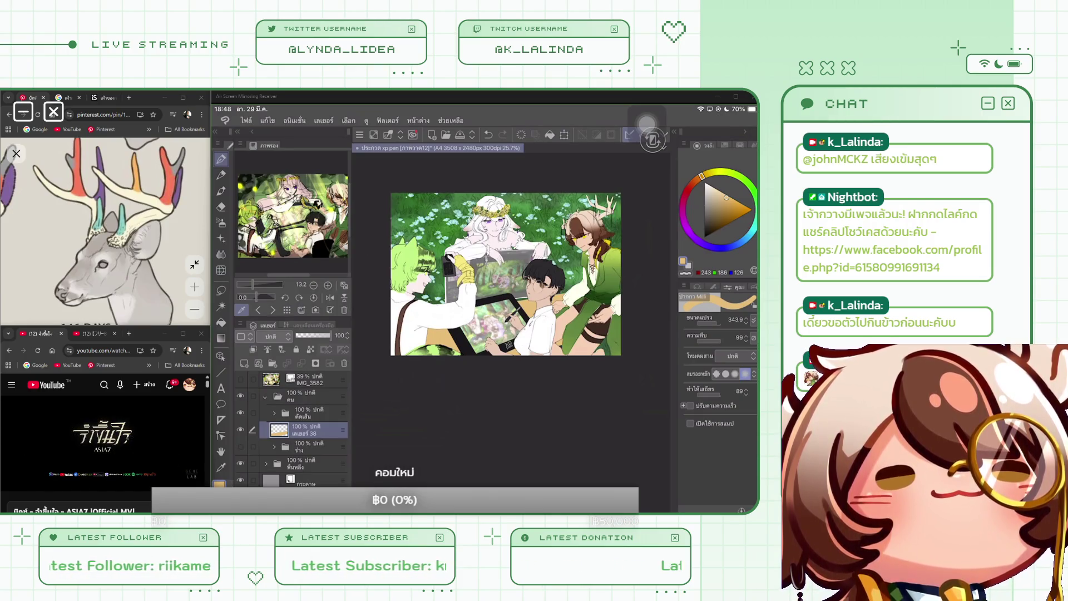
click(240, 462)
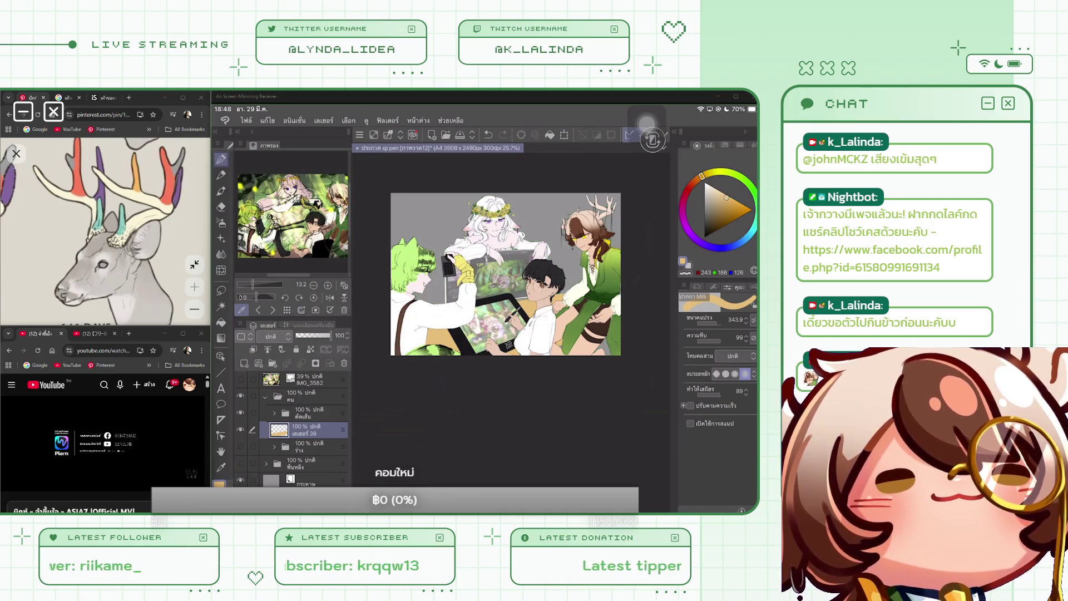
scroll(492, 256, up, 3)
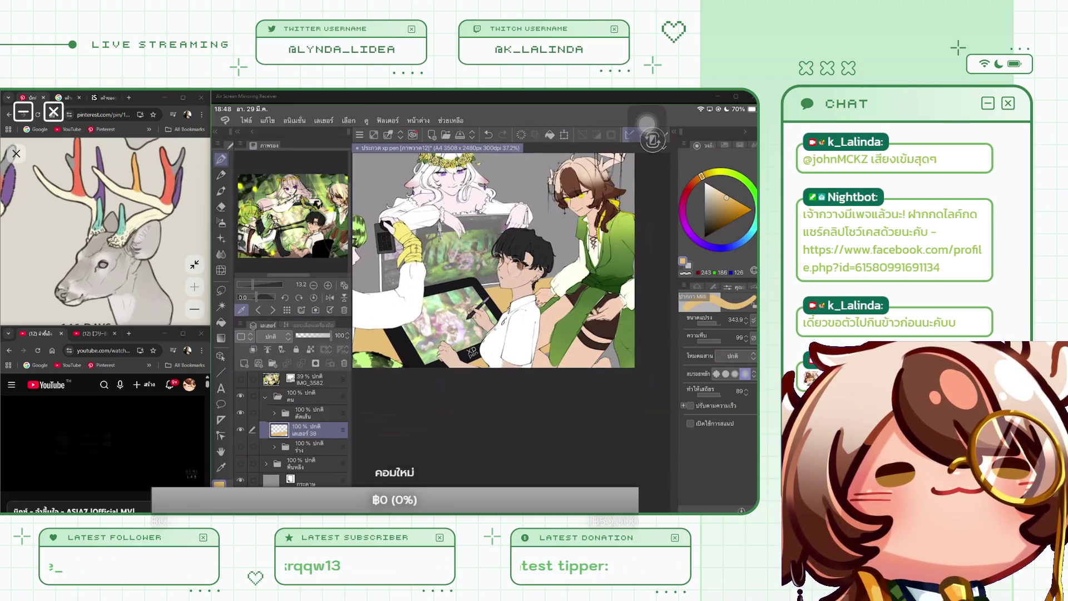
click(241, 396)
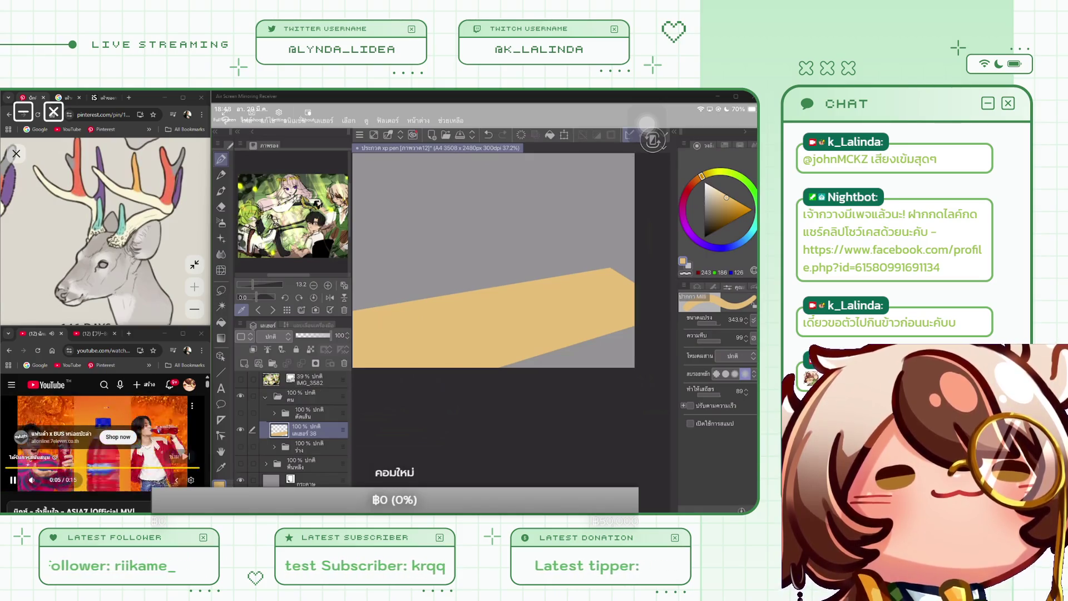
scroll(103, 445, down, 5)
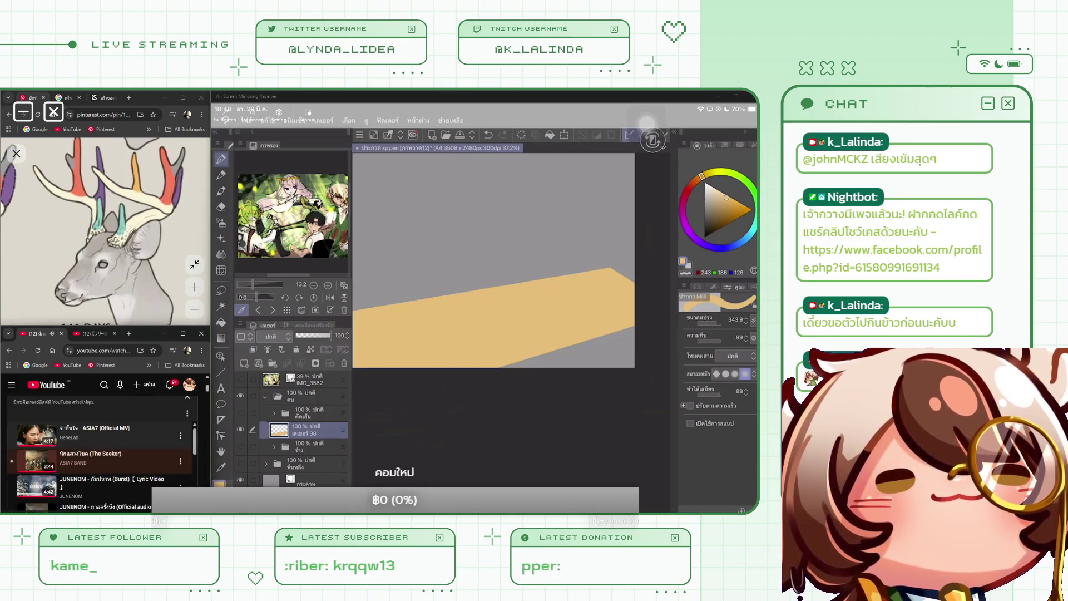
Switch YouTube tabs and expand the Mix playlist to start the Thai Chijima no Uta cover.
click(111, 479)
scroll(103, 434, down, 3)
scroll(102, 439, up, 3)
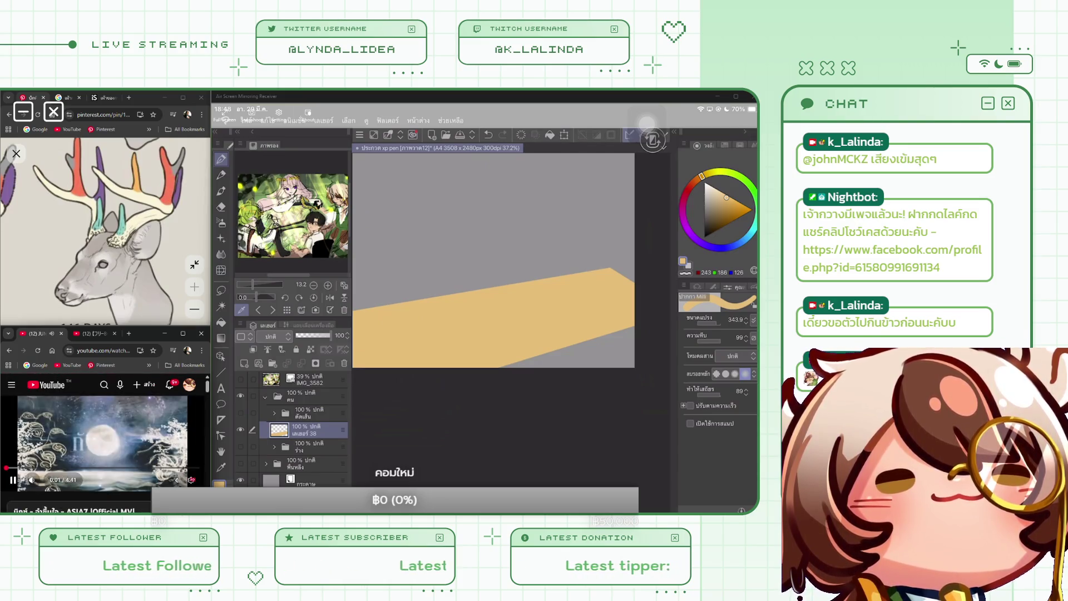
scroll(103, 445, down, 5)
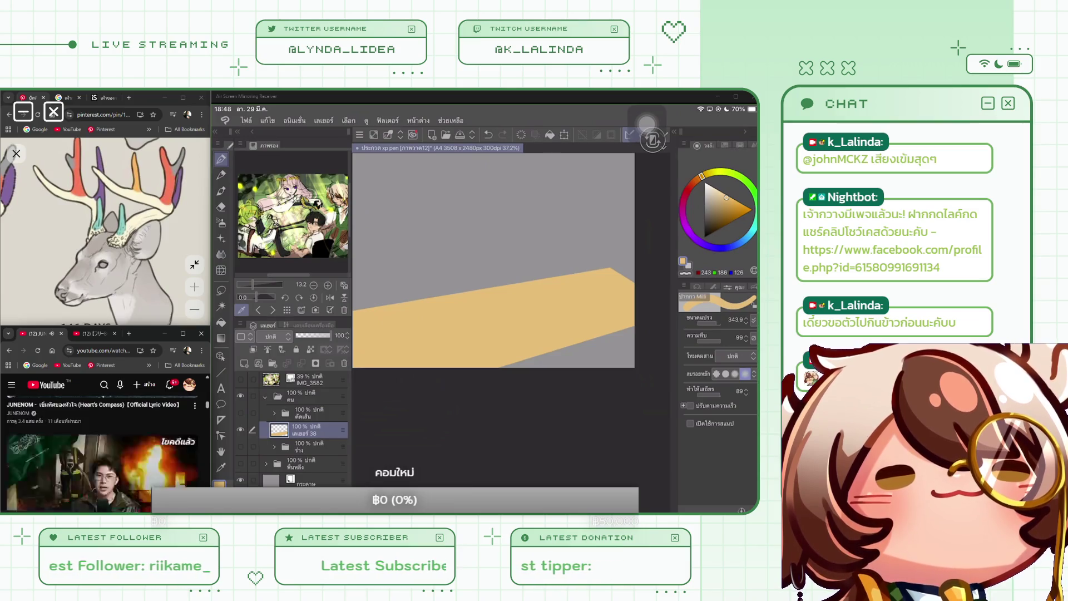
scroll(103, 445, down, 8)
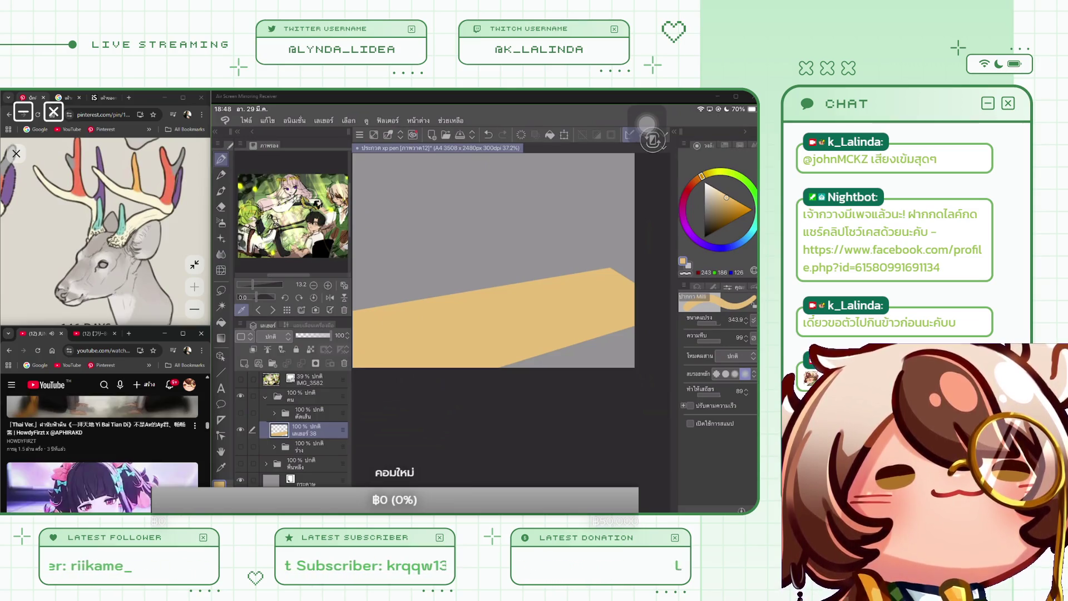
scroll(103, 445, down, 5)
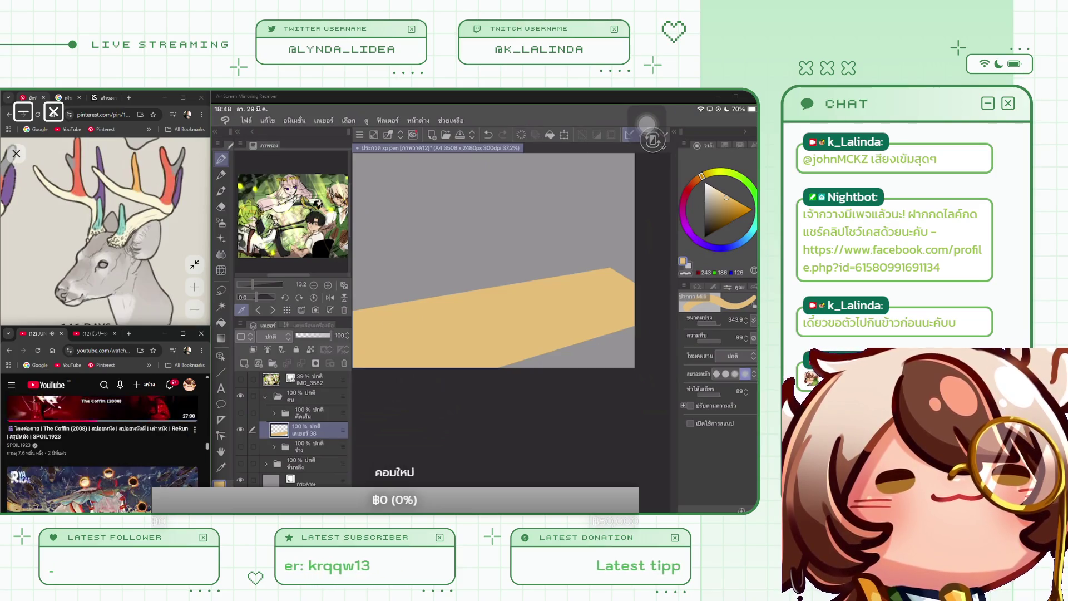
scroll(103, 445, down, 2)
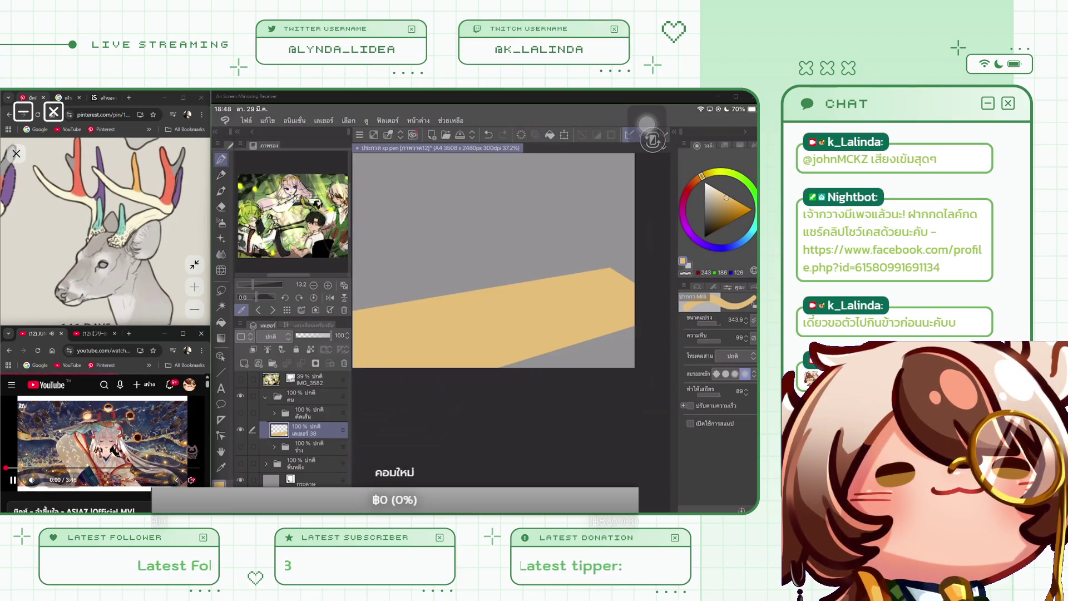
scroll(103, 445, down, 2)
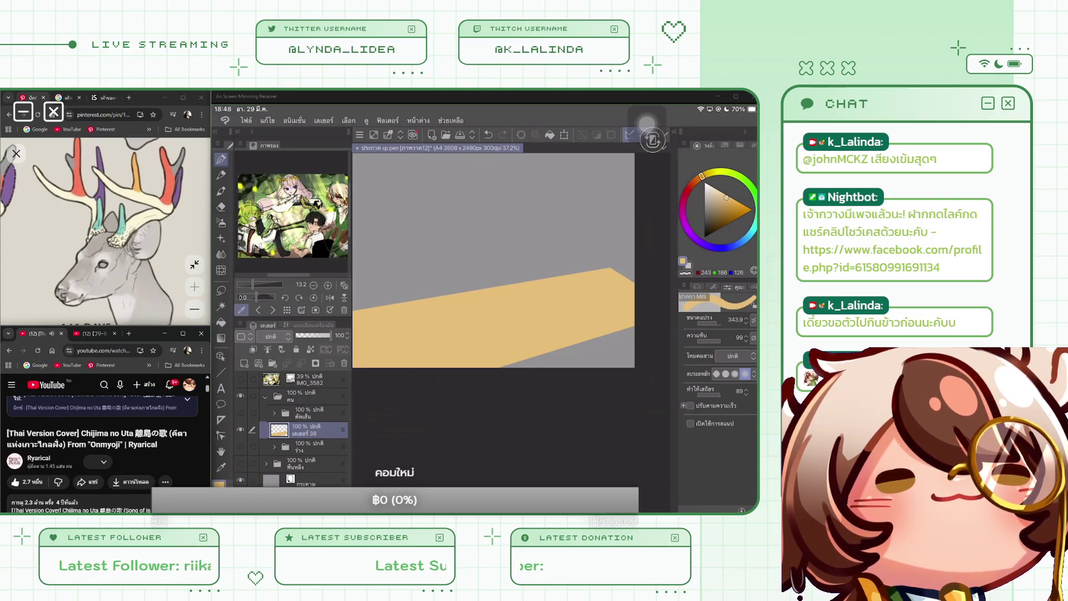
click(186, 399)
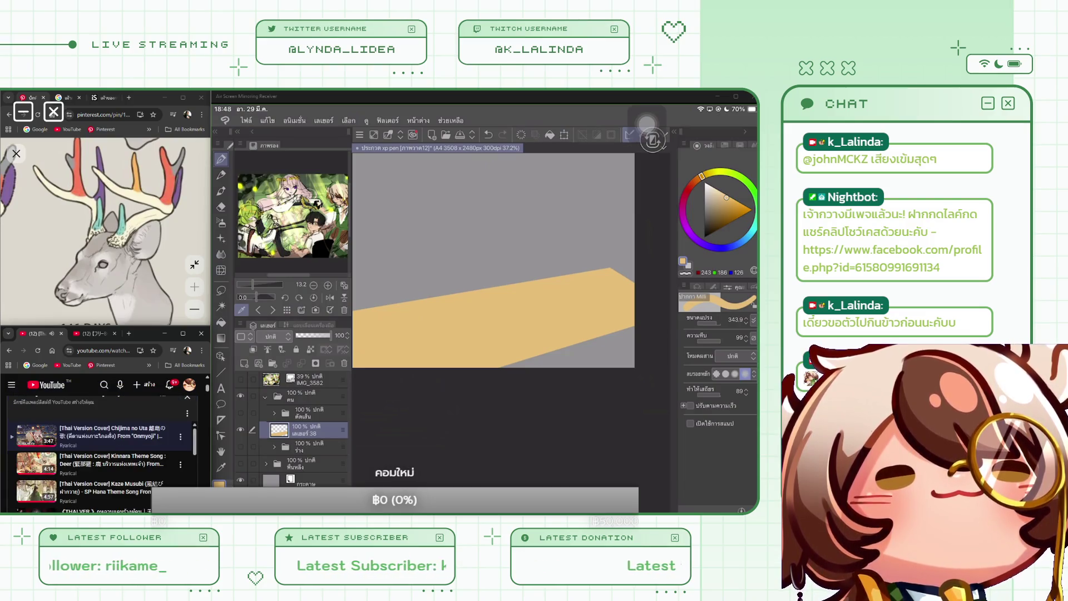
scroll(102, 445, up, 3)
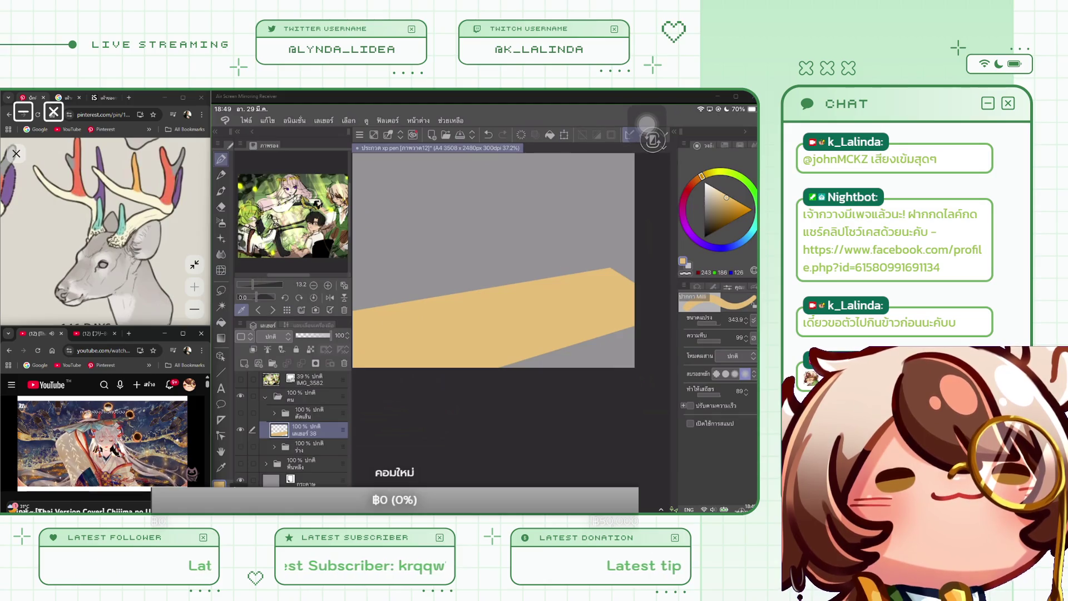
Stretch the floor layer wider to the right with a transform.
scroll(493, 260, down, 1)
click(564, 135)
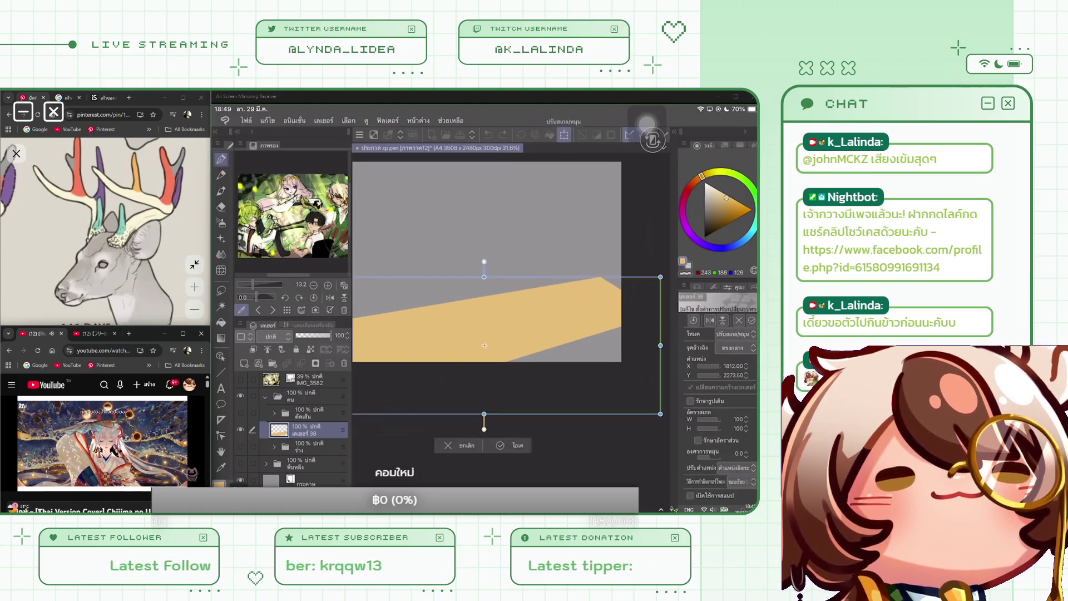
drag(660, 345, 691, 345)
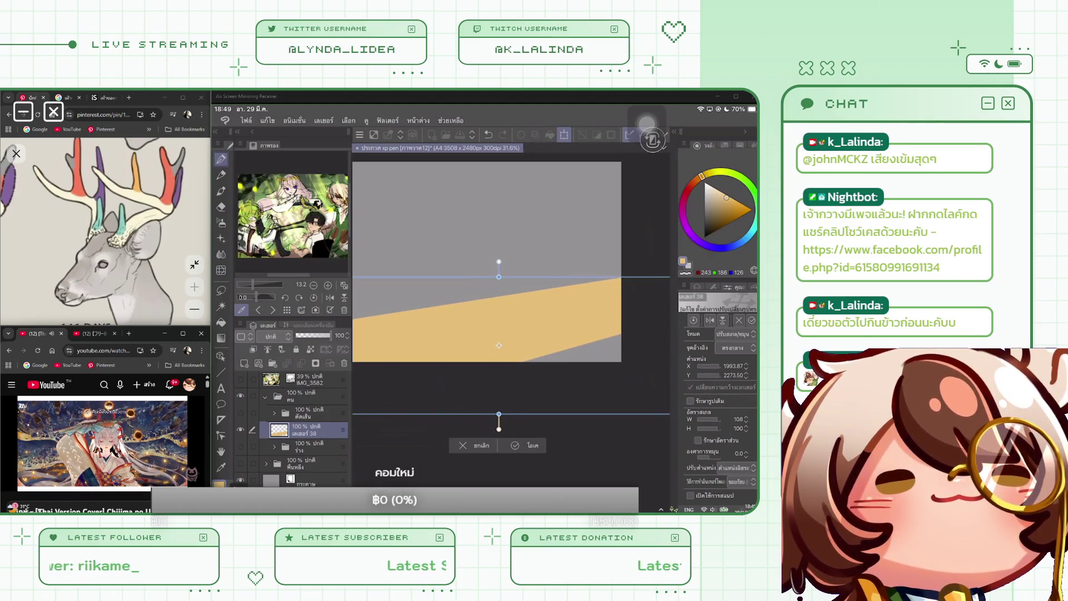
key(Return)
scroll(500, 263, down, 1)
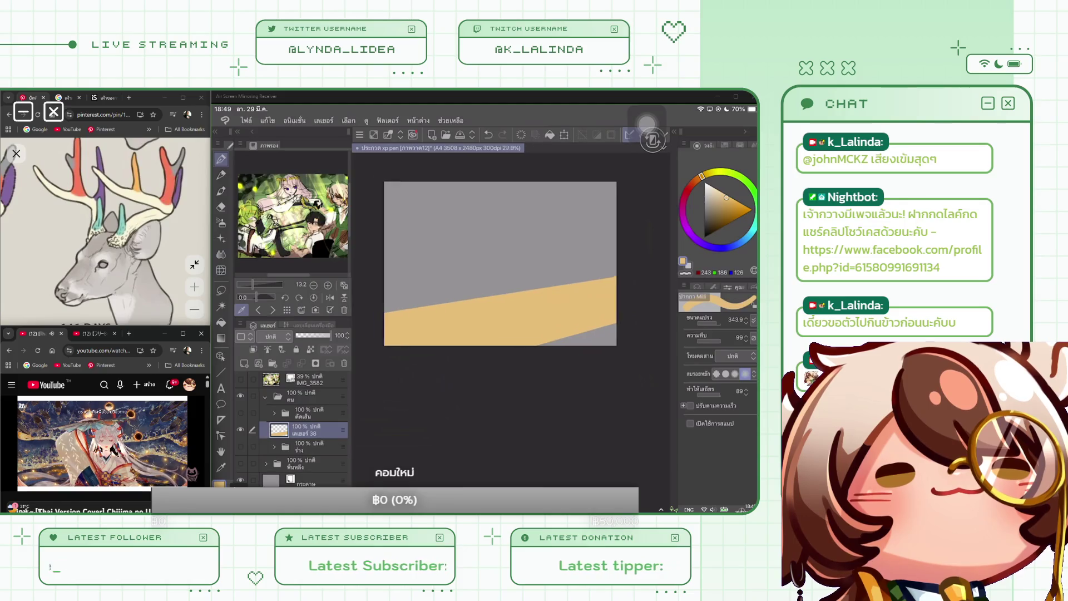
scroll(490, 255, up, 2)
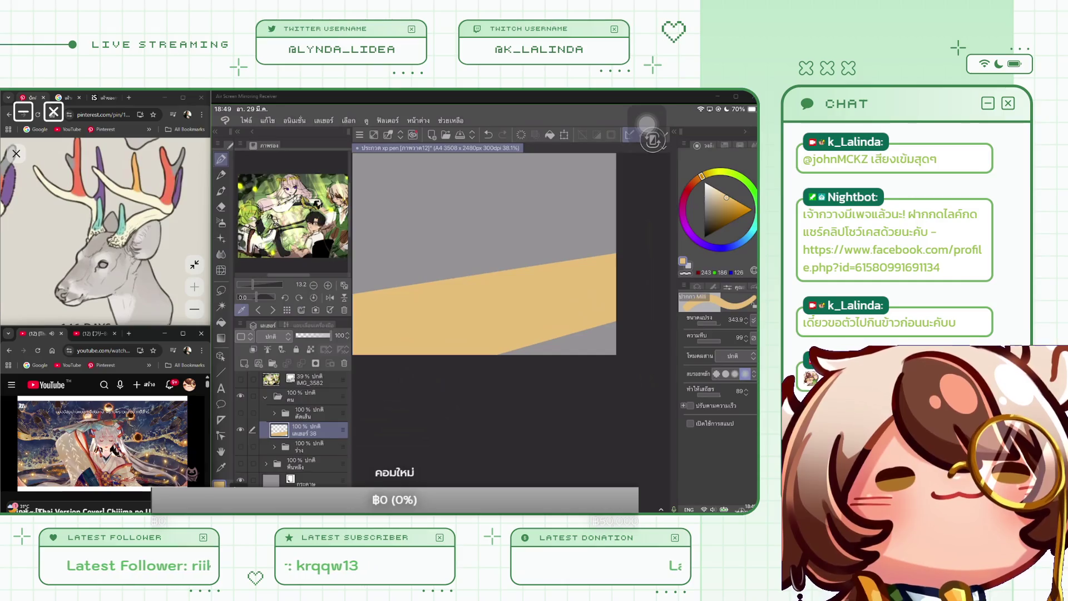
Set layer 38 as reference and refill the floor band in a lighter peach tan.
click(311, 349)
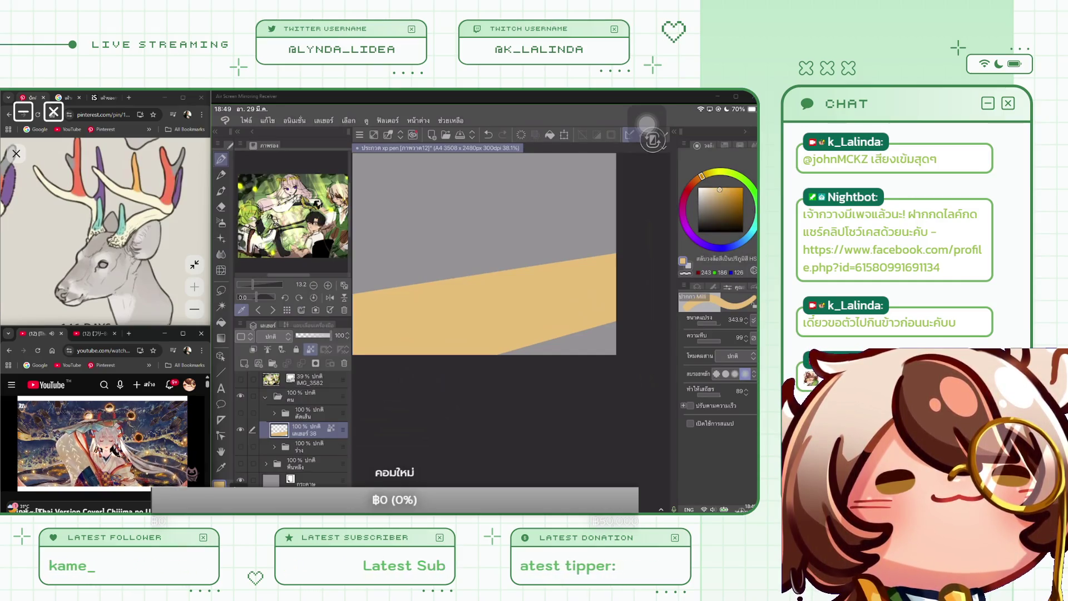
click(722, 196)
click(550, 134)
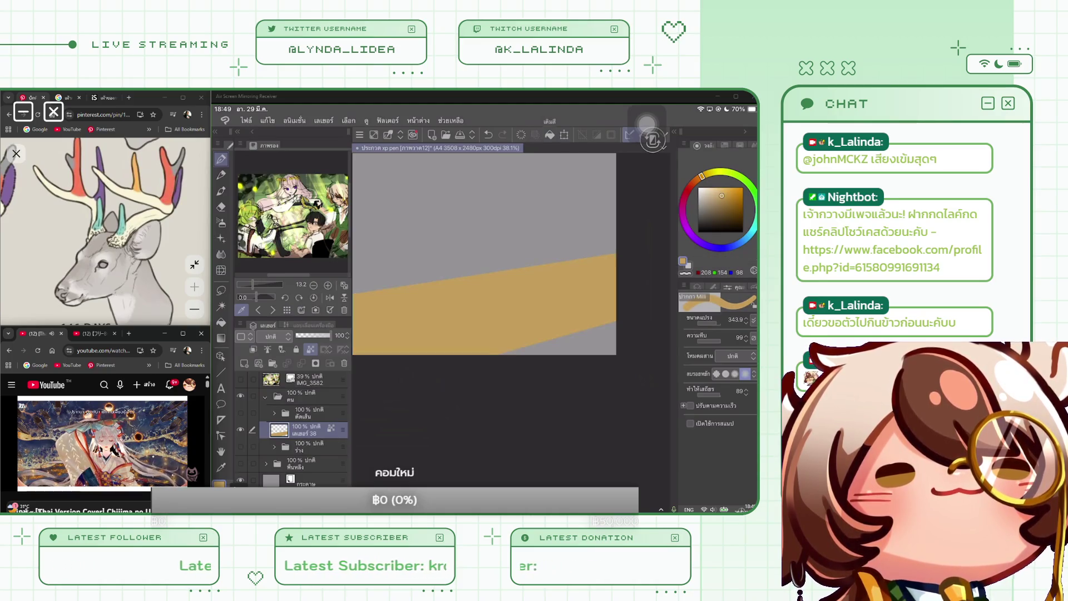
scroll(483, 253, down, 1)
click(717, 189)
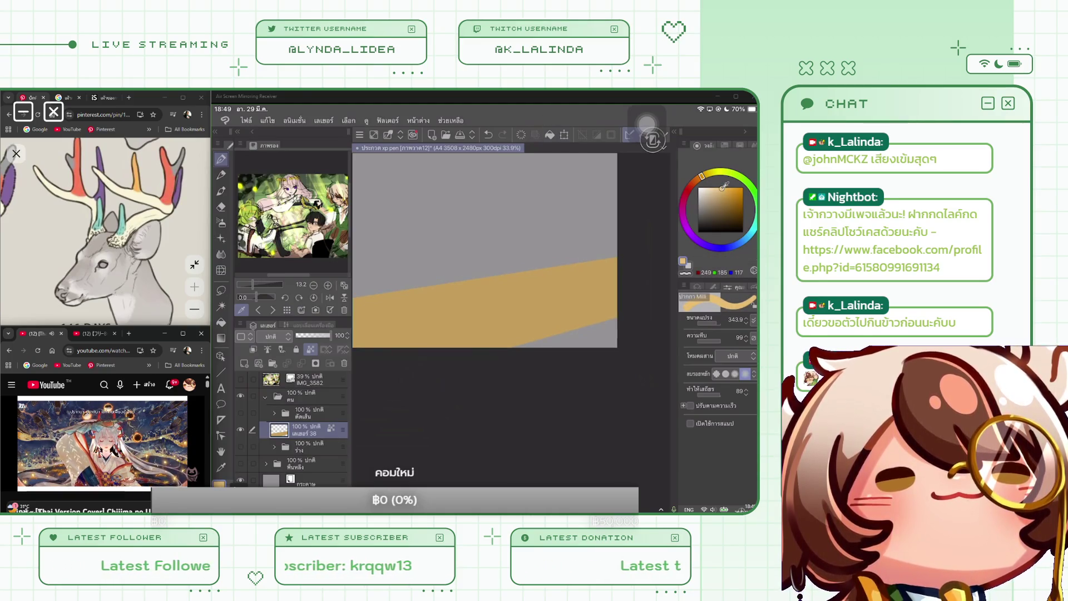
drag(717, 189, 726, 188)
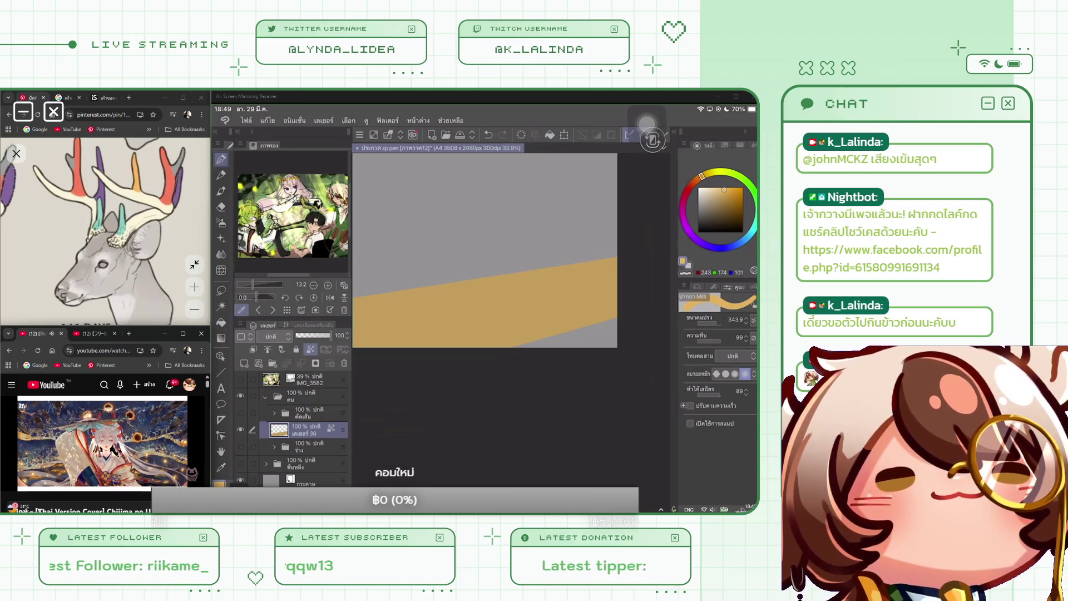
click(550, 134)
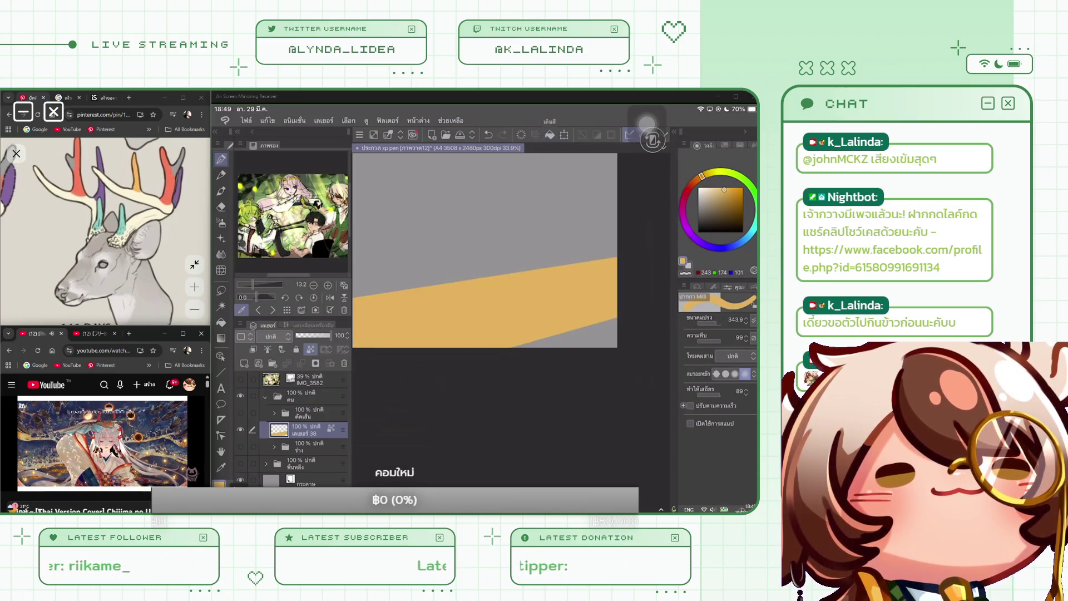
click(718, 188)
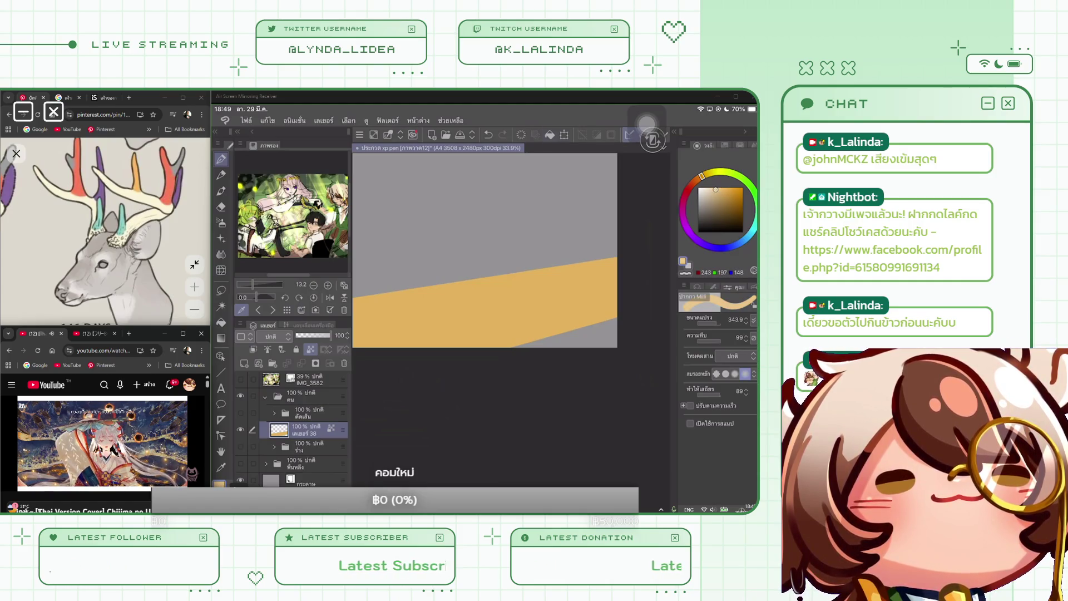
click(549, 135)
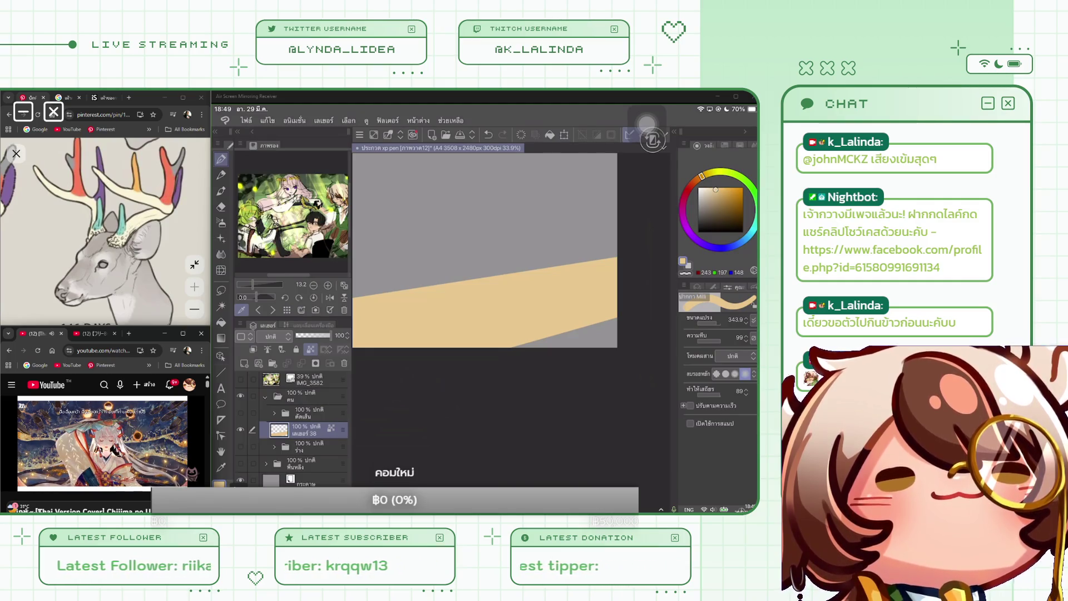
Draw a darker tan edge strip along the floor's lower side with the Line tool.
key(u)
drag(716, 189, 724, 192)
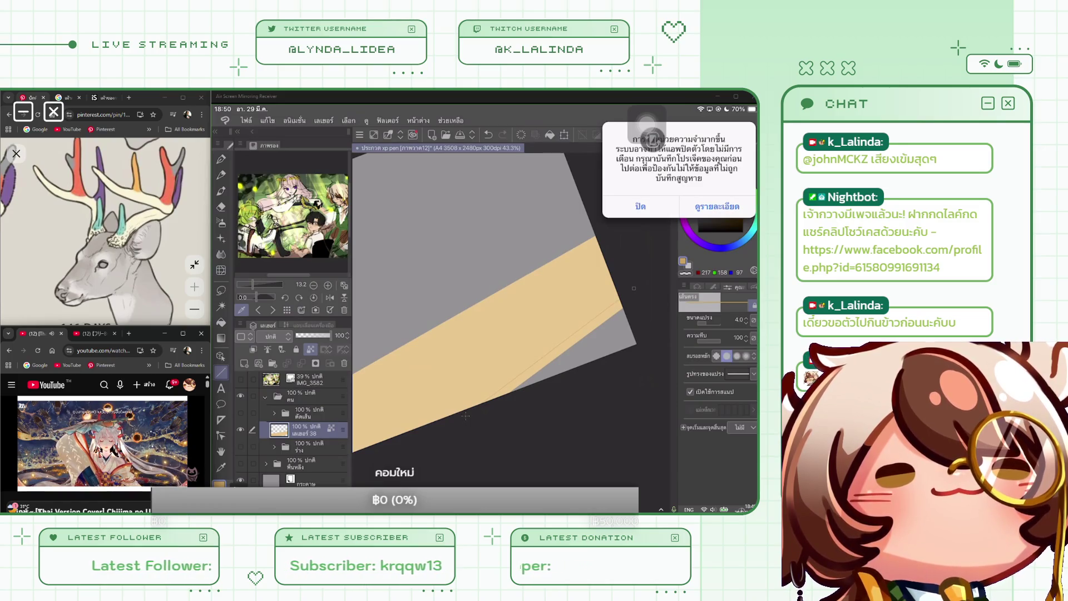
scroll(488, 298, up, 2)
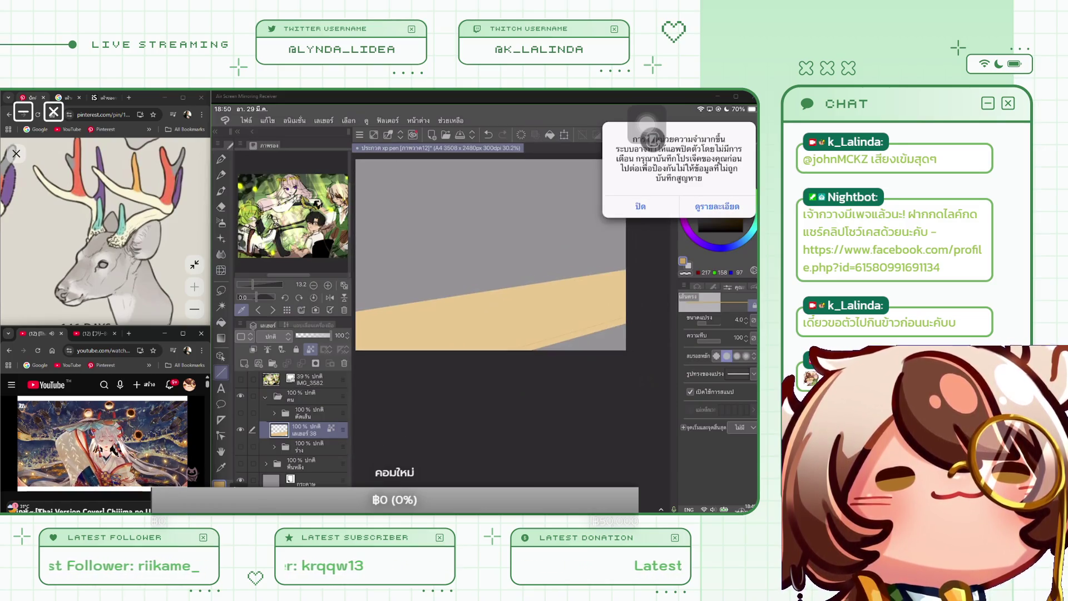
scroll(489, 273, down, 2)
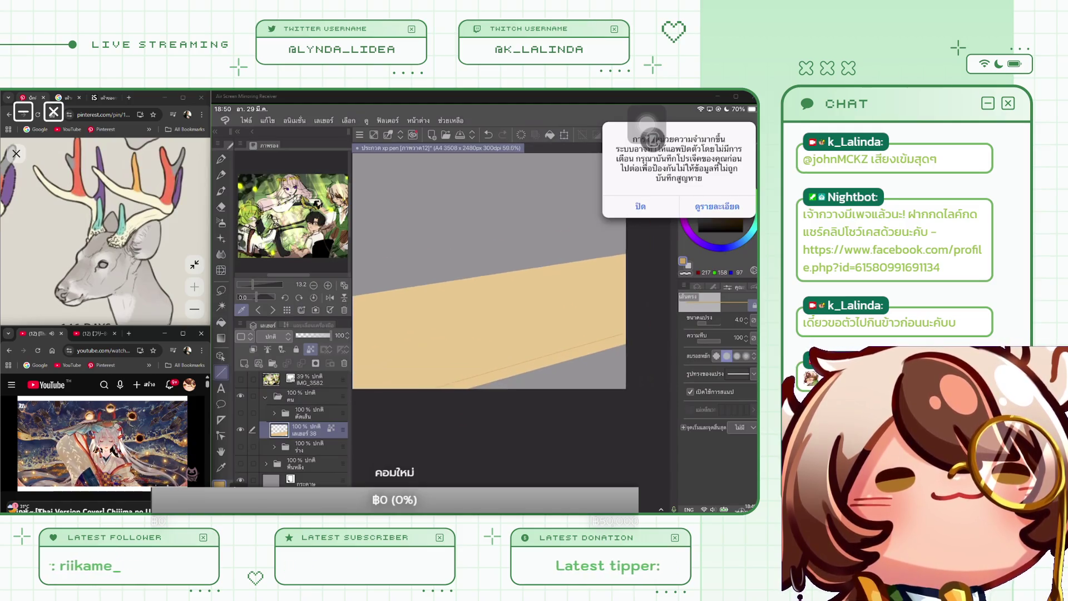
scroll(490, 287, down, 1)
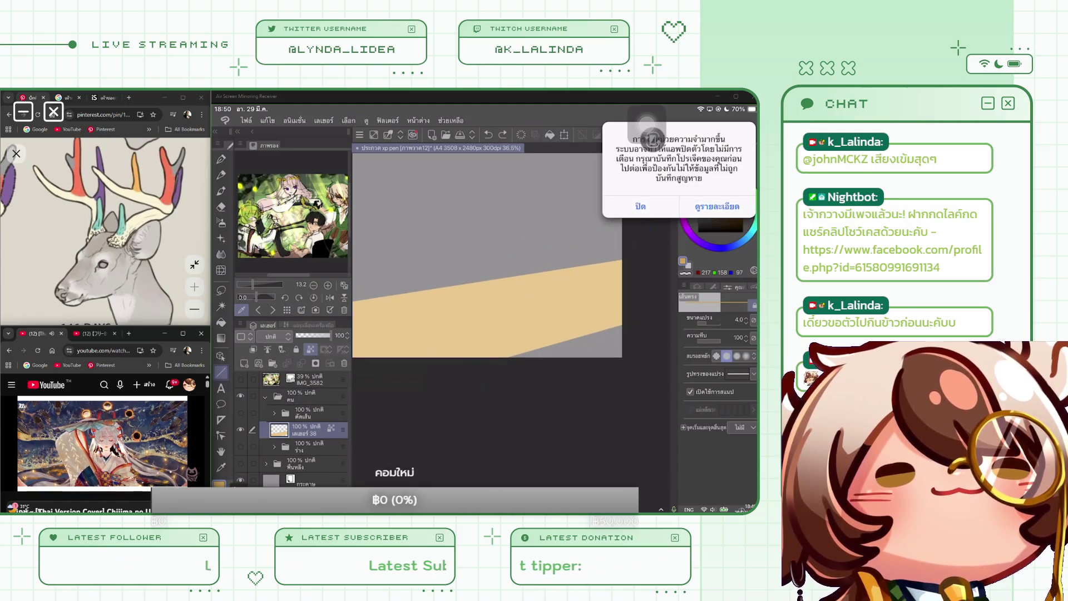
click(641, 206)
drag(498, 359, 622, 321)
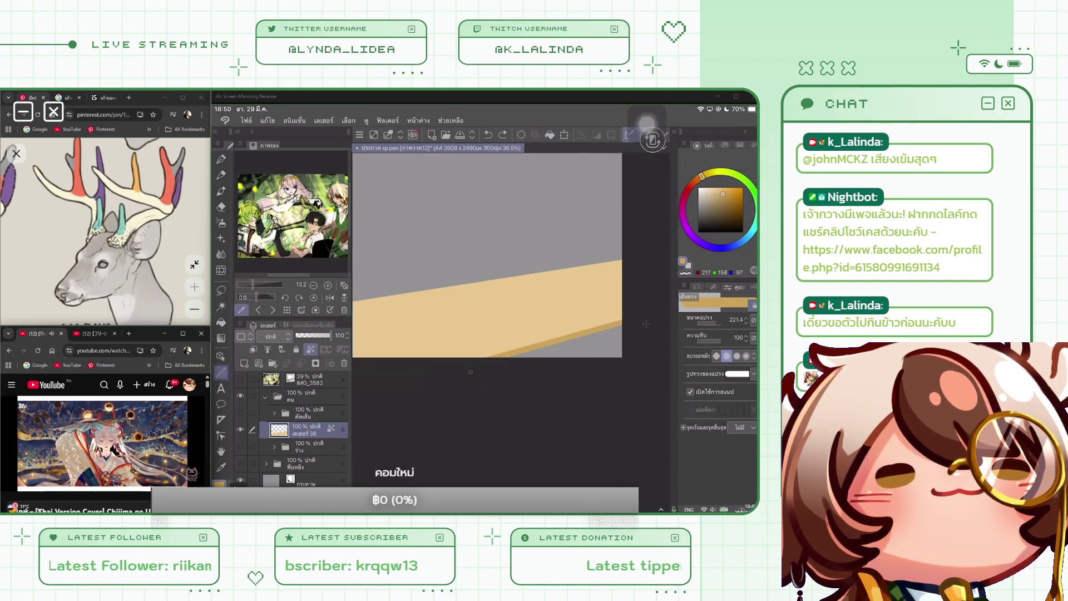
scroll(488, 256, down, 1)
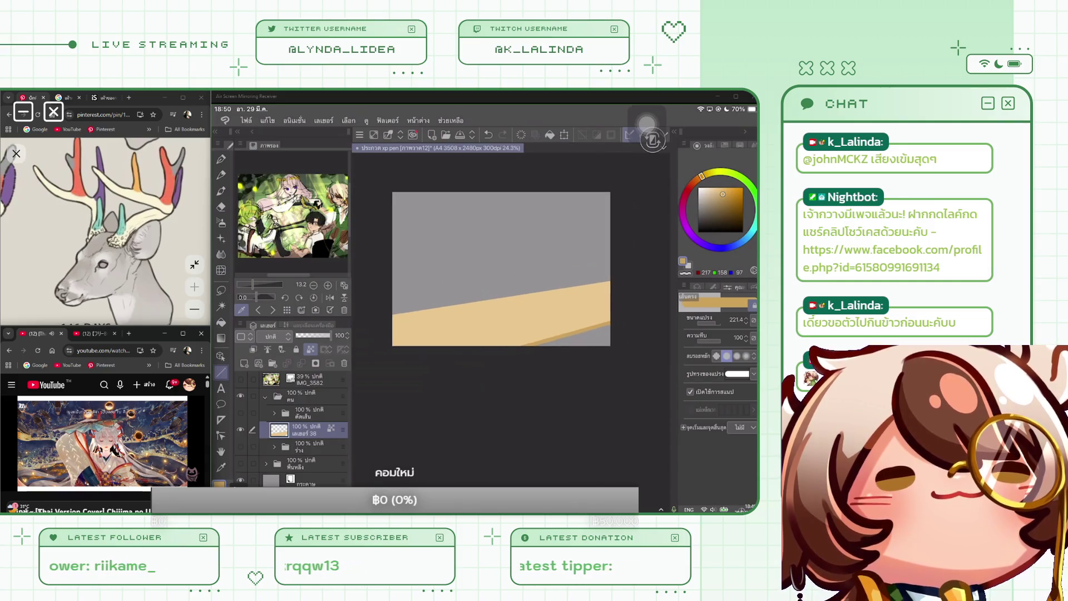
scroll(494, 258, up, 1)
Undo and redraw the dark edge strip several times until it follows the lower edge.
key(ctrl+z)
drag(465, 362, 634, 311)
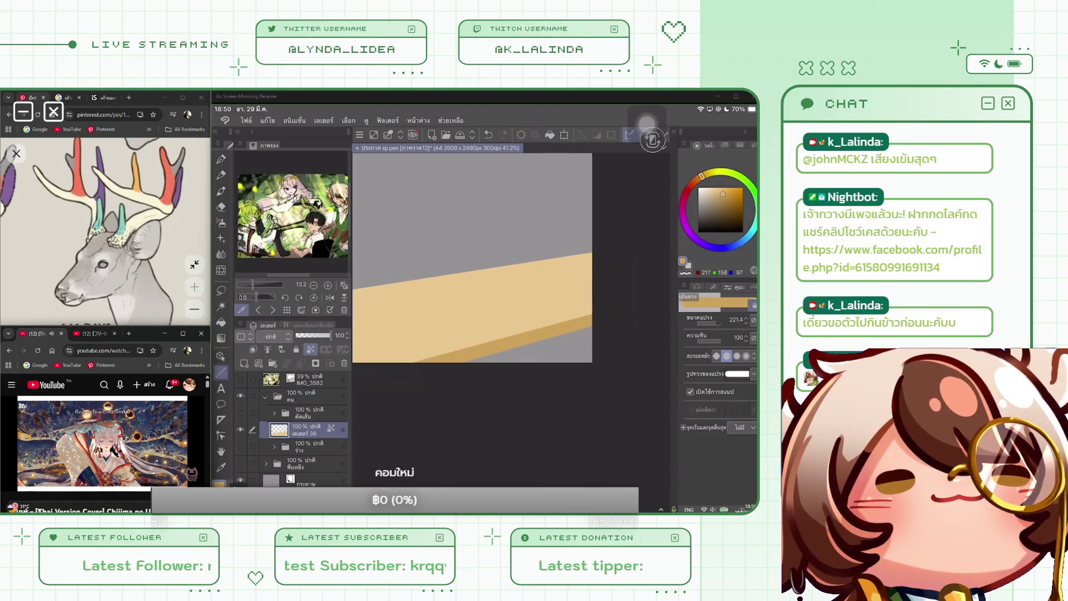
scroll(472, 256, down, 2)
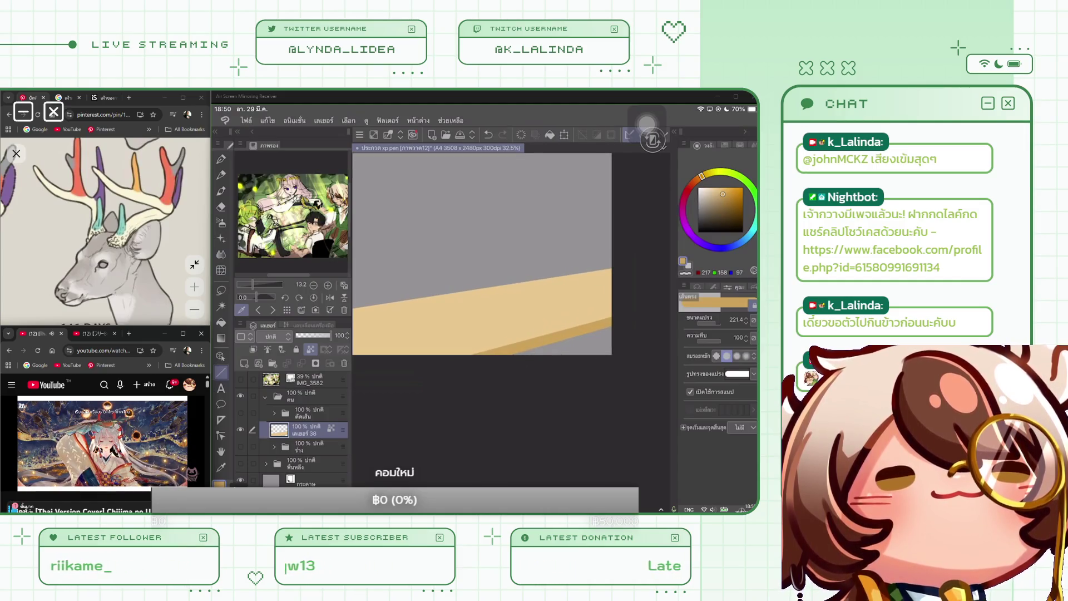
scroll(484, 254, down, 1)
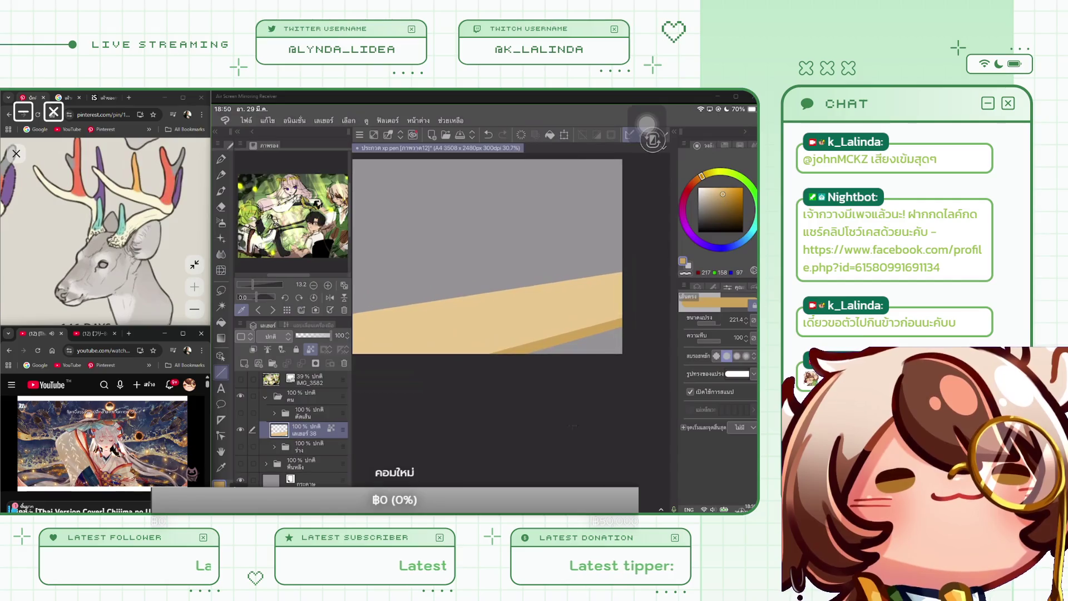
key(ctrl+z)
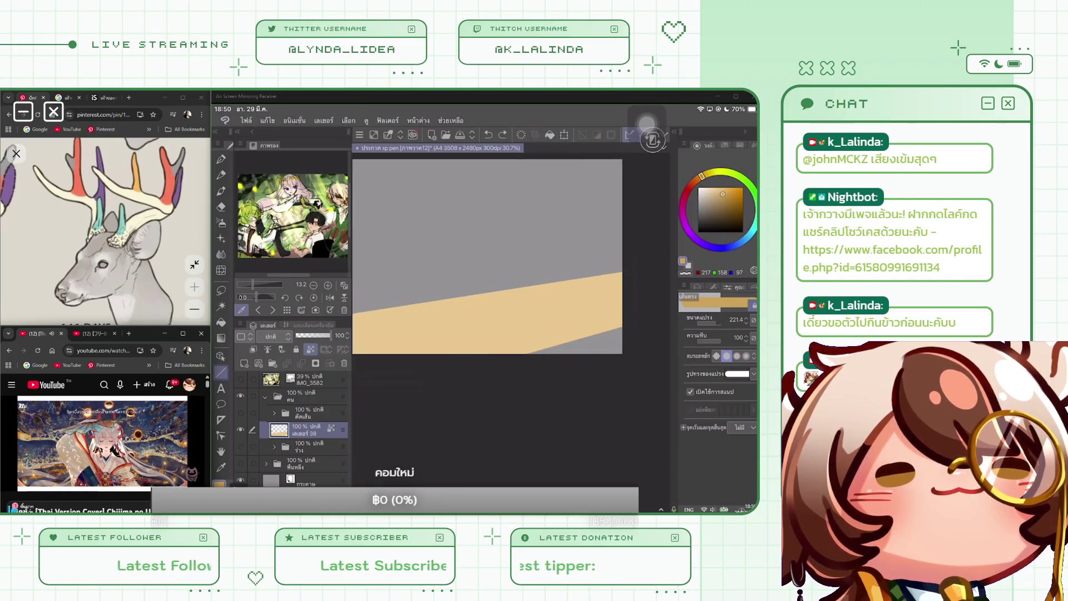
drag(539, 349, 627, 332)
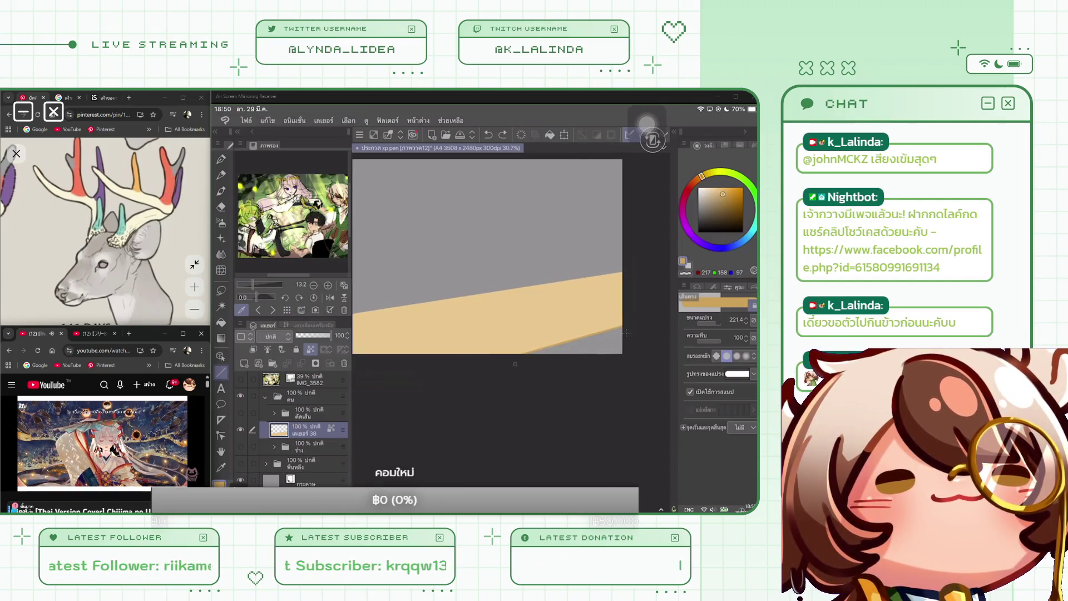
key(ctrl+z)
drag(629, 327, 428, 371)
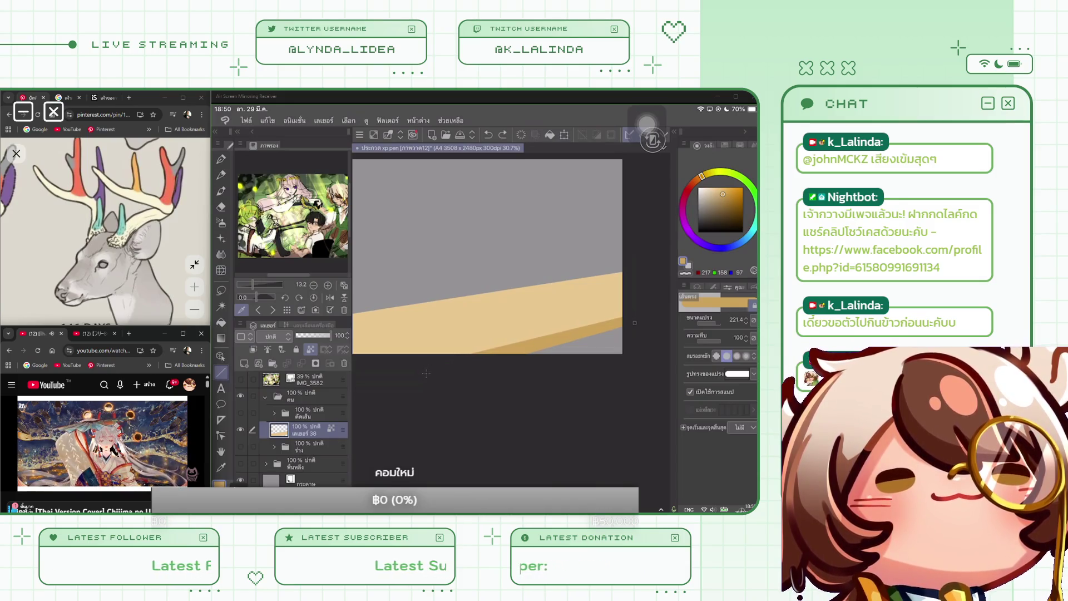
scroll(487, 256, down, 3)
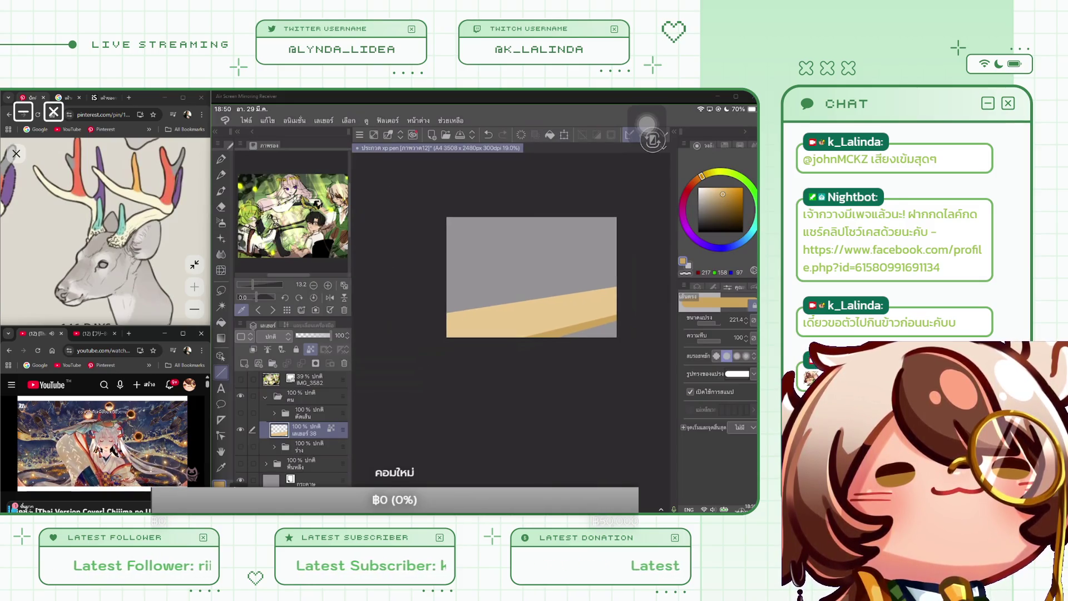
scroll(487, 255, up, 3)
key(ctrl+z)
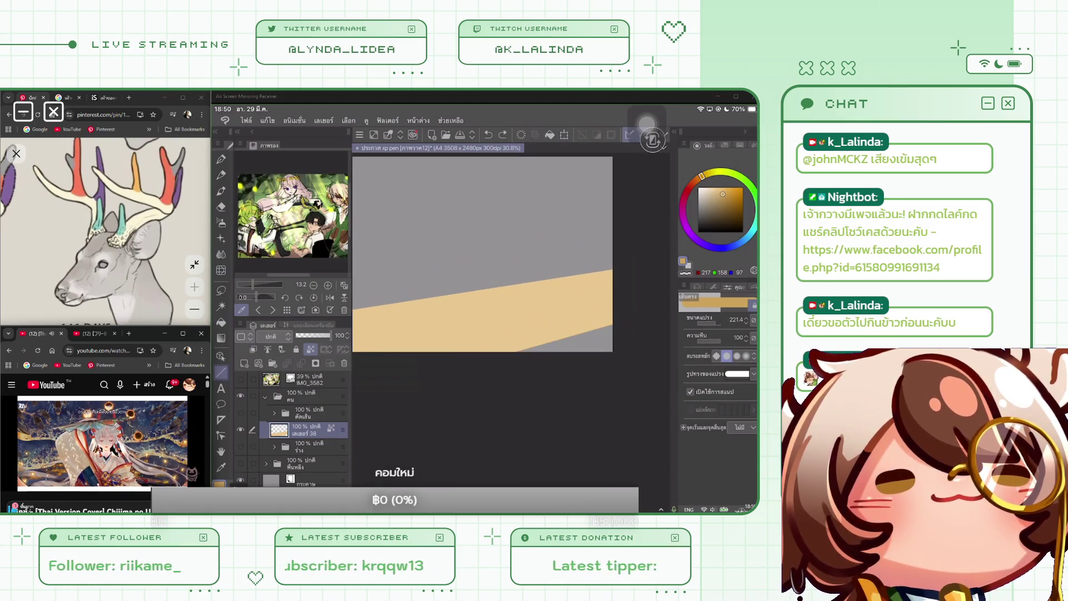
drag(612, 319, 484, 353)
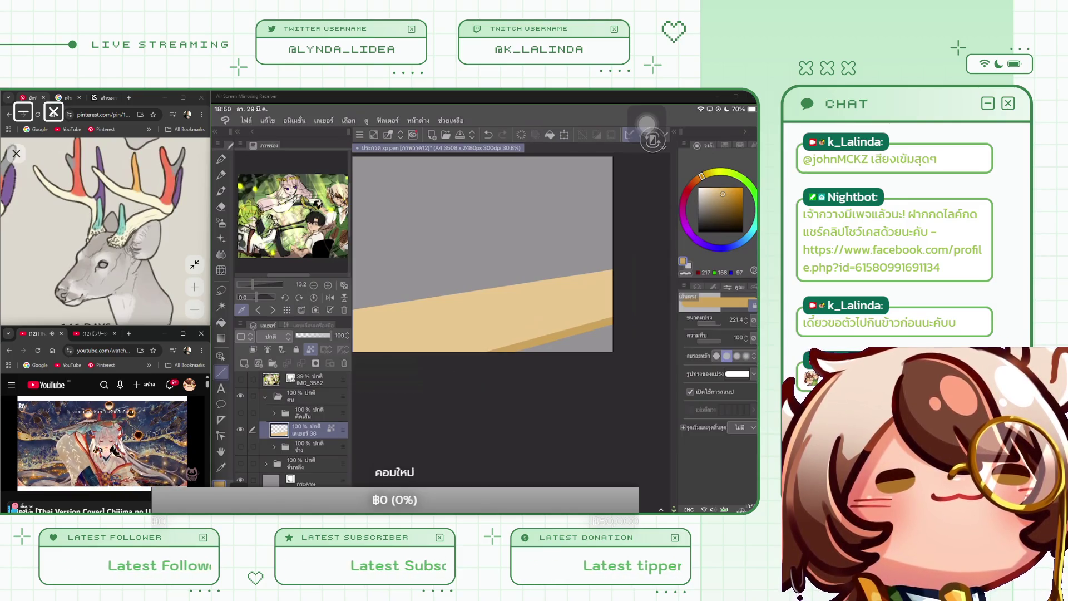
Add a layer above the floor, fill it dark ochre, set 36% opacity and Multiply.
click(243, 363)
click(729, 202)
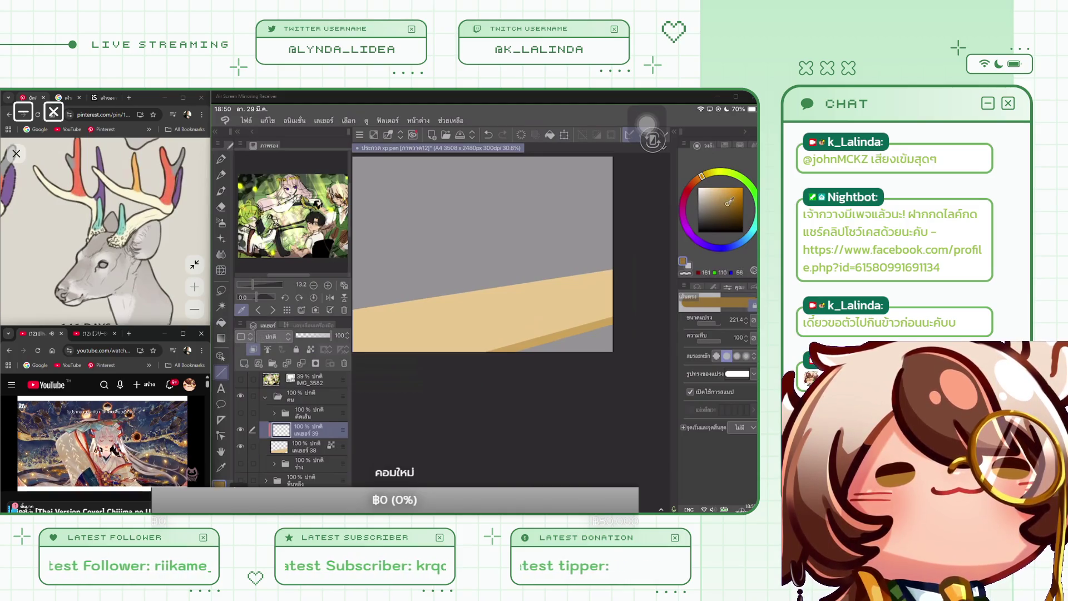
click(550, 134)
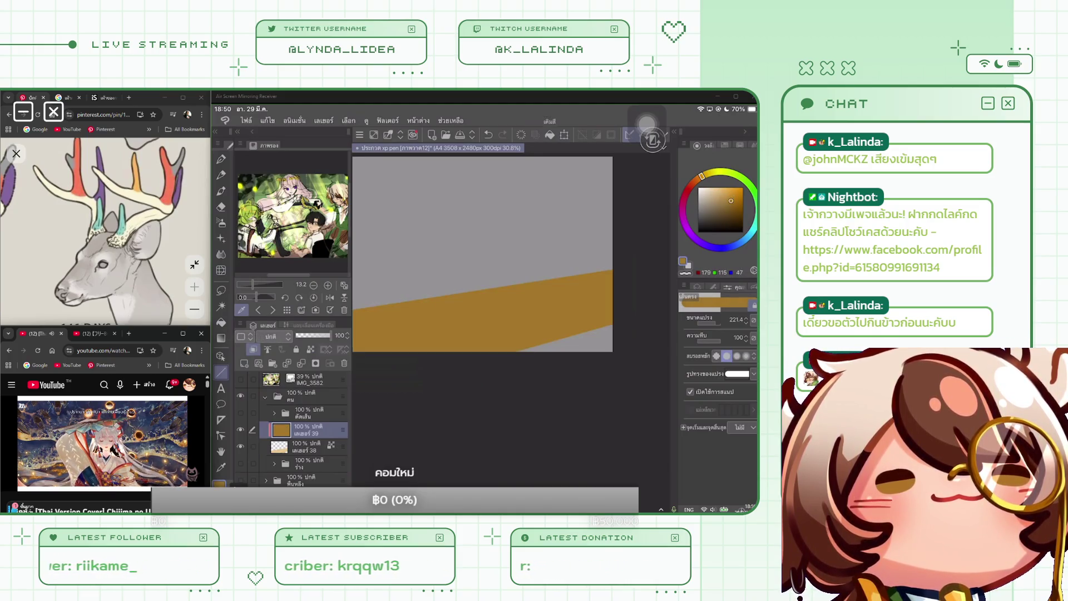
drag(331, 335, 308, 336)
click(271, 337)
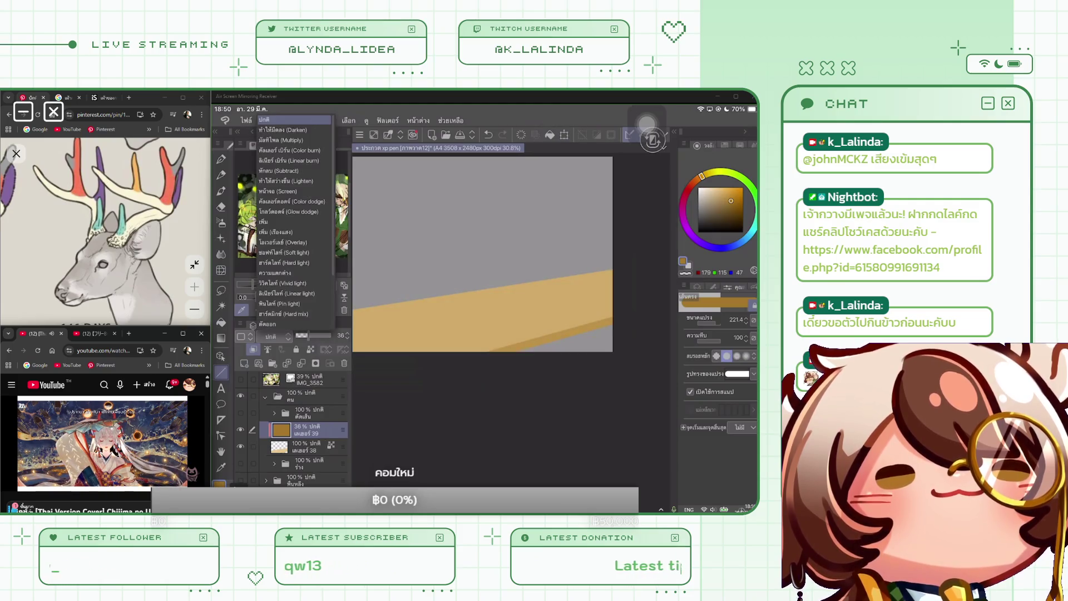
click(281, 140)
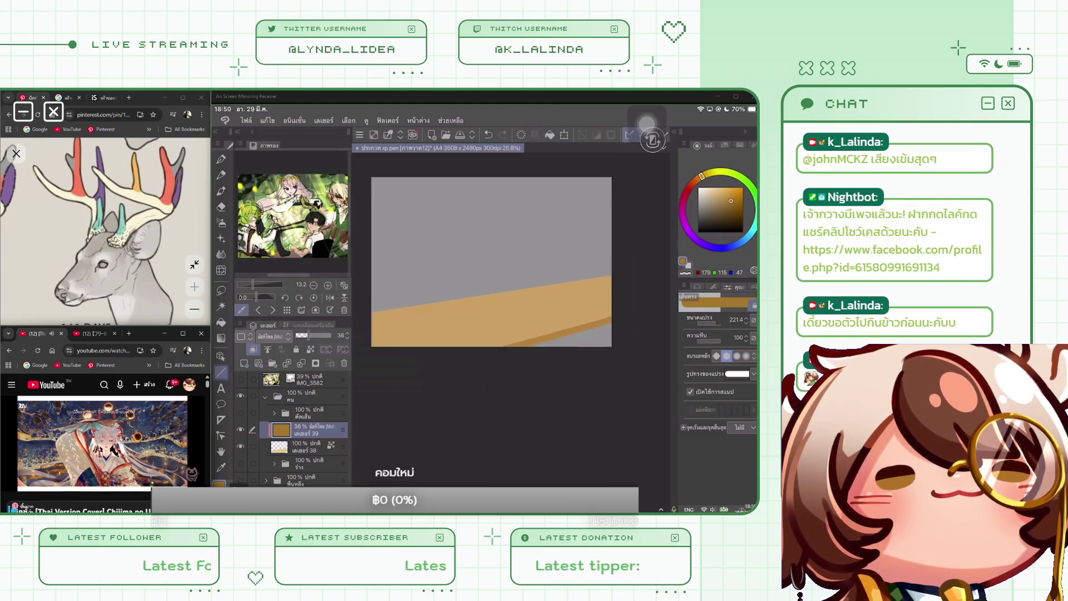
scroll(484, 248, down, 1)
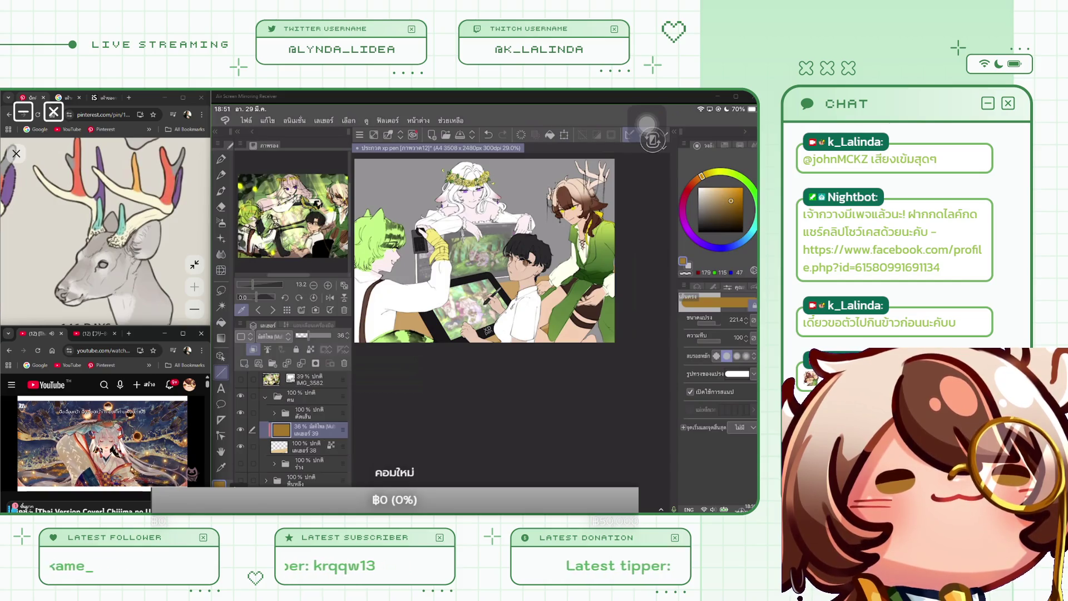
Show the grass-and-flower background and free-transform the floor's right edge slightly.
scroll(489, 251, up, 2)
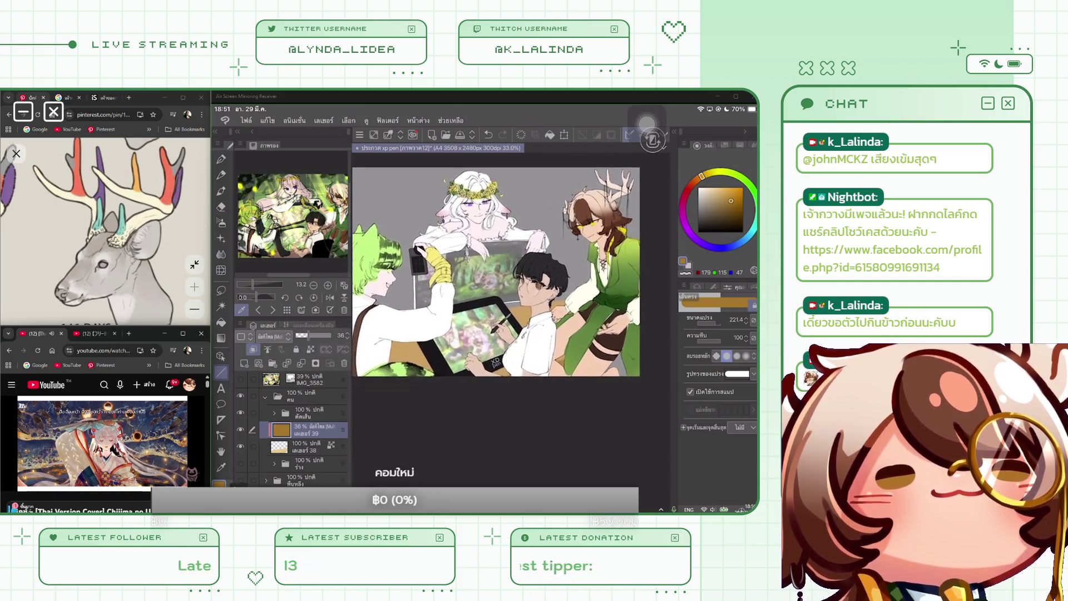
scroll(496, 268, up, 1)
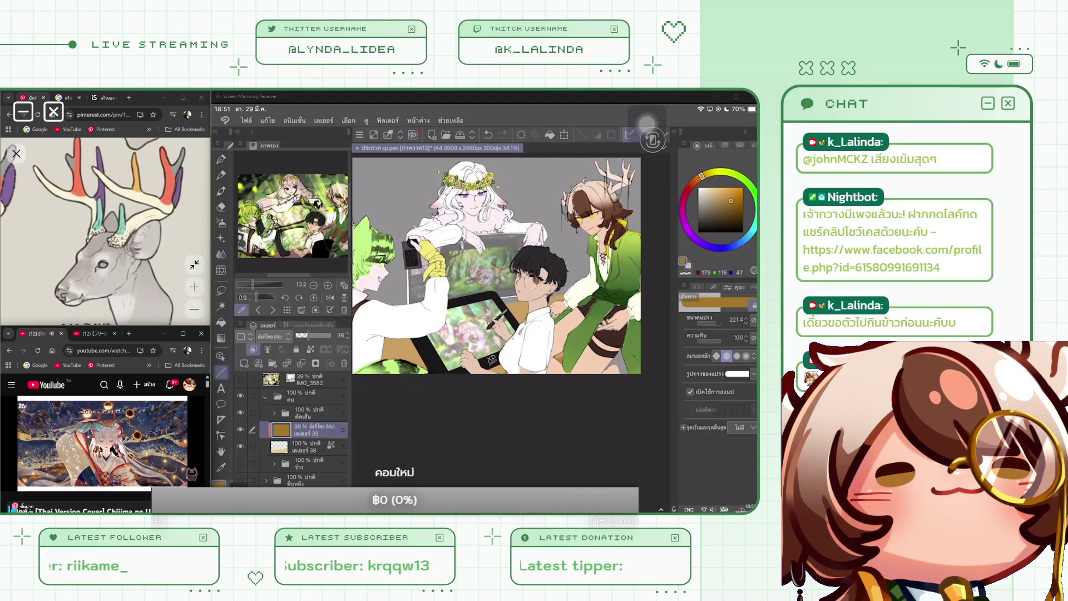
click(240, 479)
key(ctrl+t)
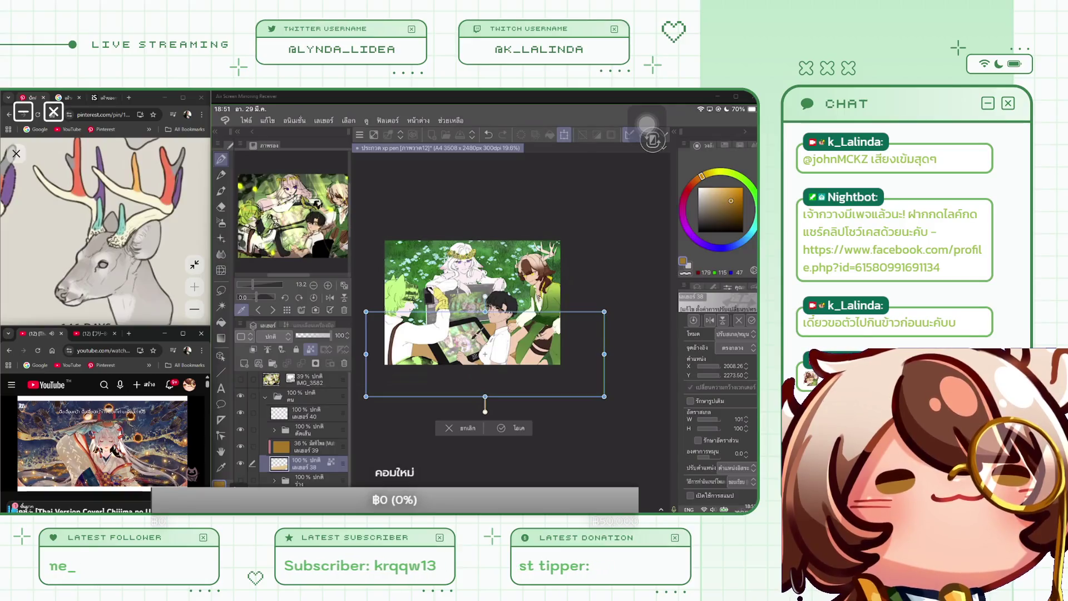
click(734, 334)
click(731, 362)
drag(604, 354, 594, 354)
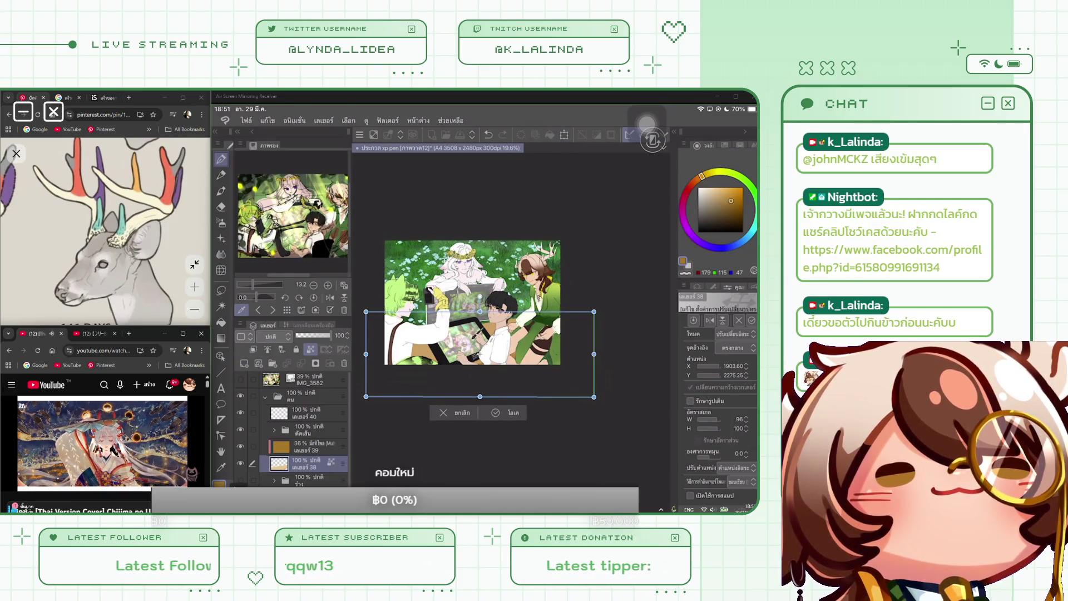
key(Return)
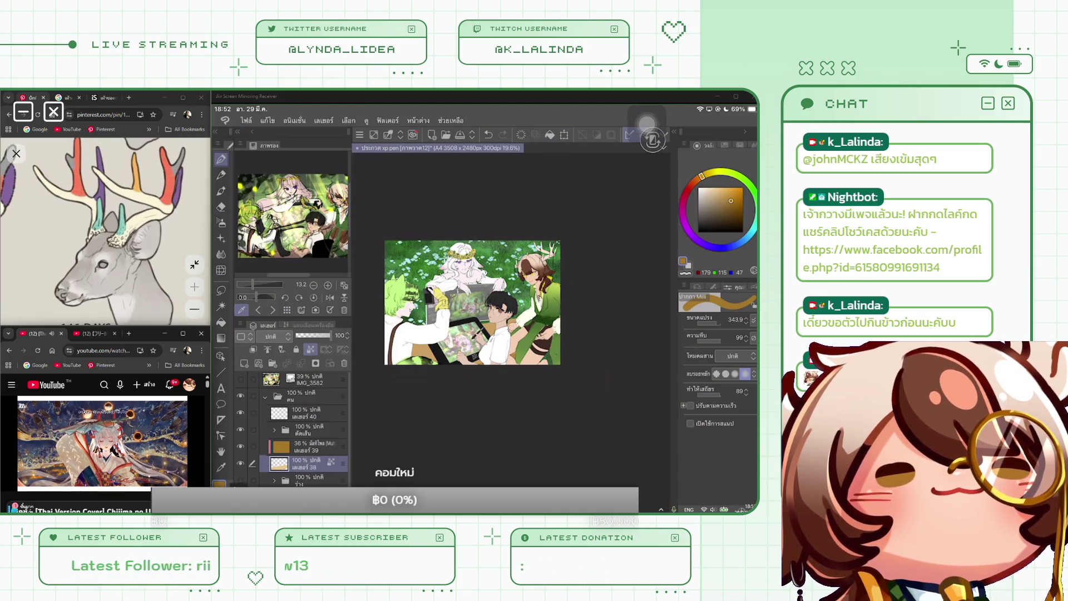
Select layer 40 and add the downloaded YYR Grass Painting brushes to the Pen sub-tools.
click(306, 413)
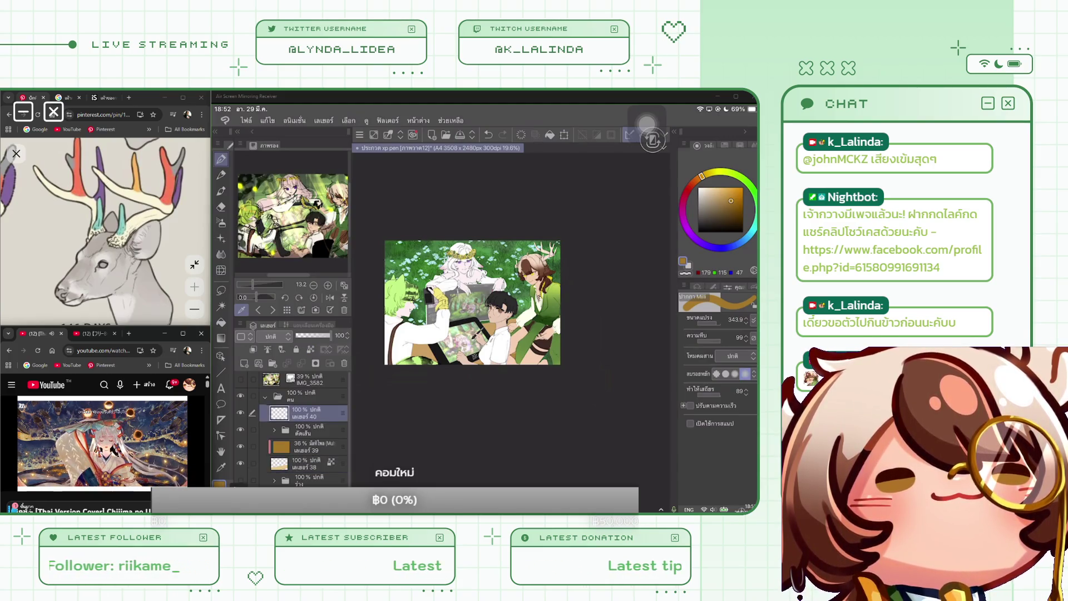
click(710, 286)
scroll(718, 406, down, 10)
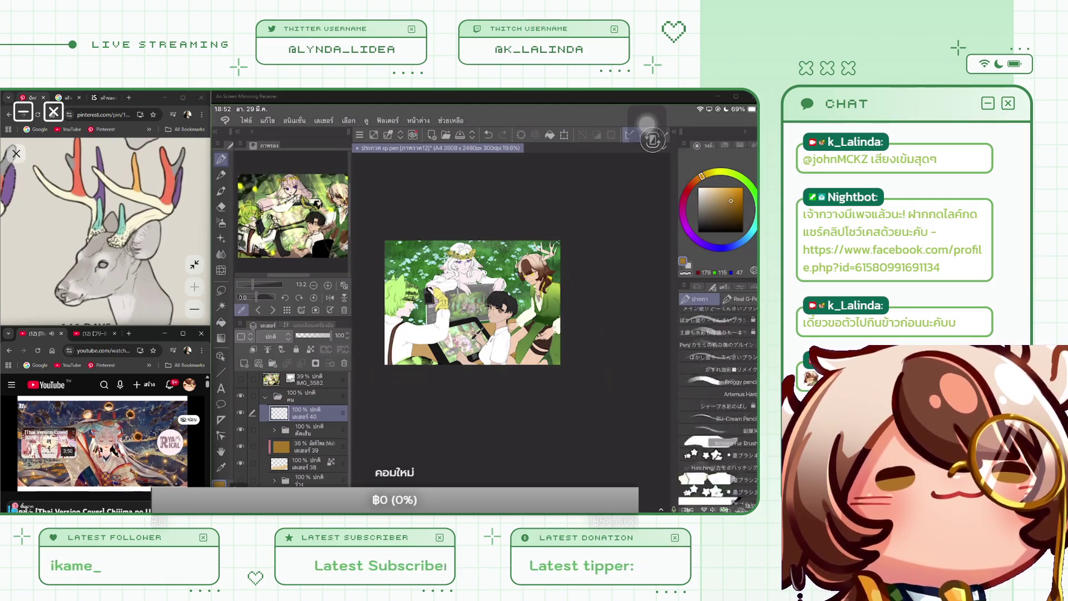
scroll(717, 406, down, 10)
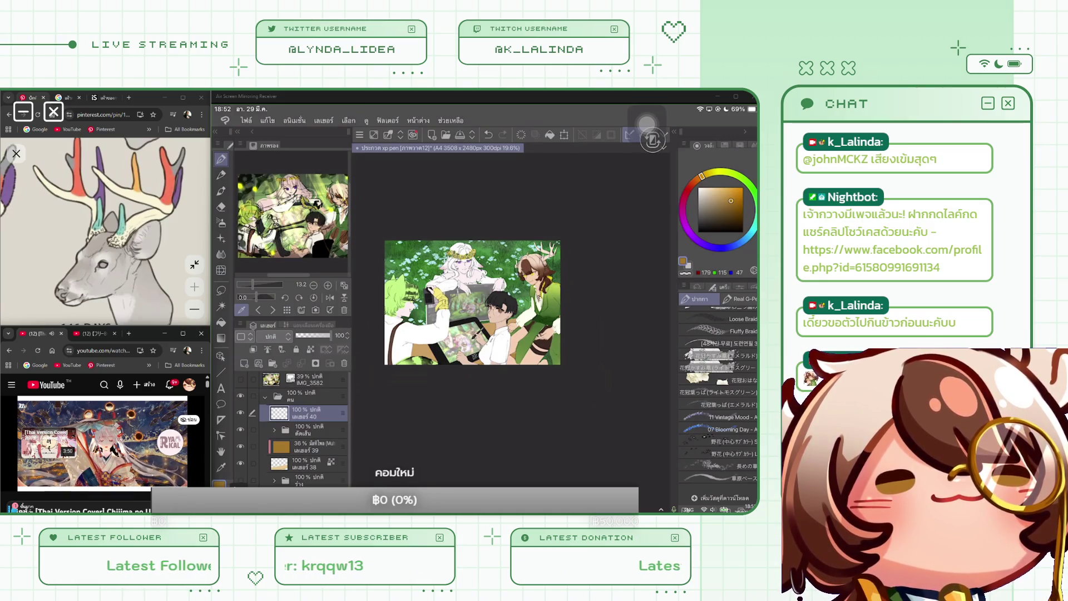
click(720, 498)
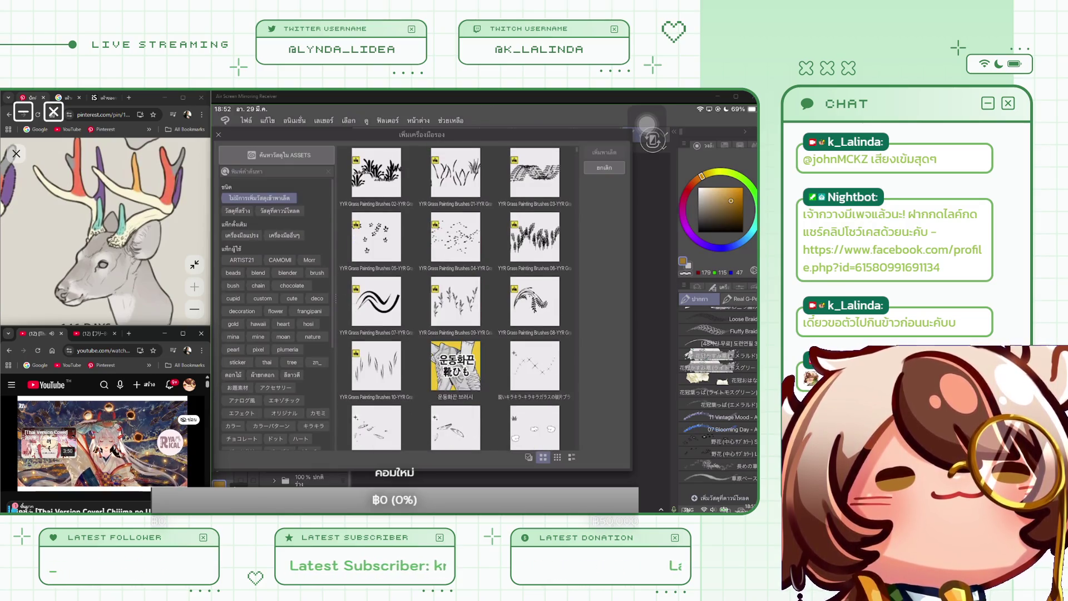
click(529, 456)
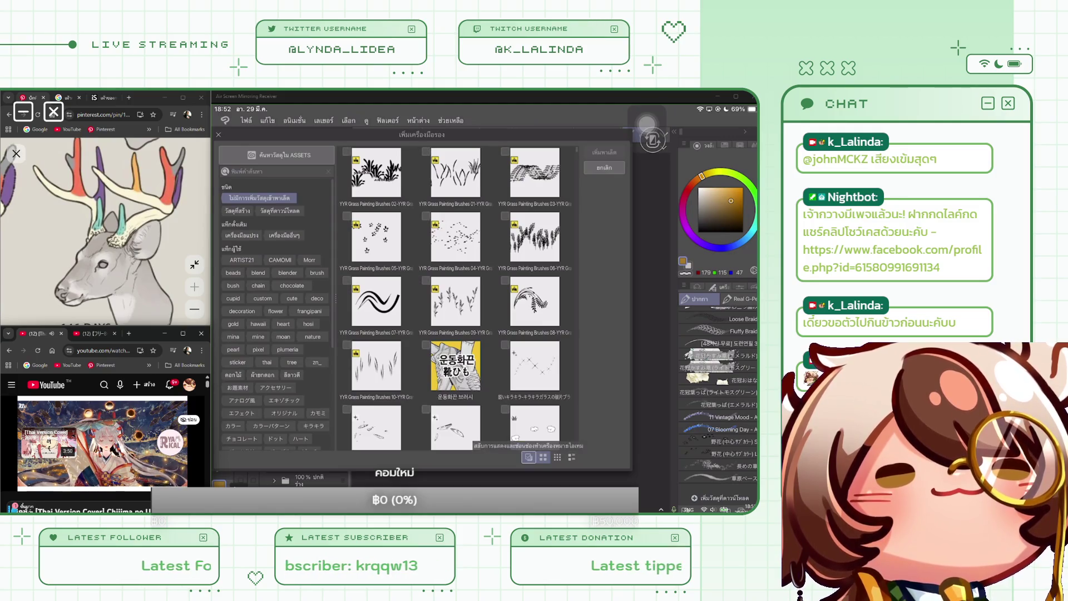
click(376, 173)
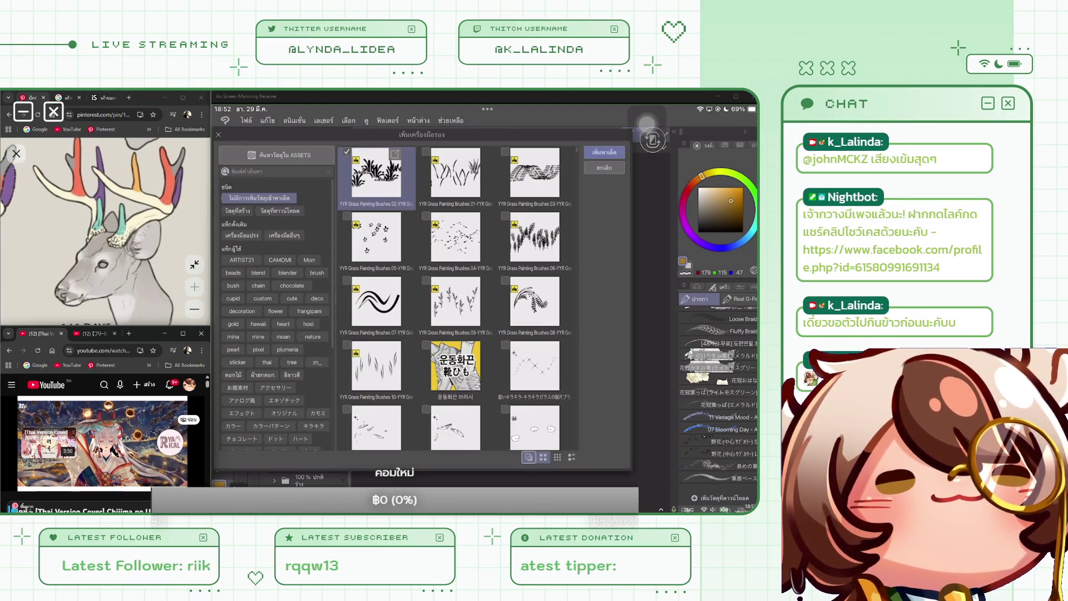
scroll(456, 297, down, 3)
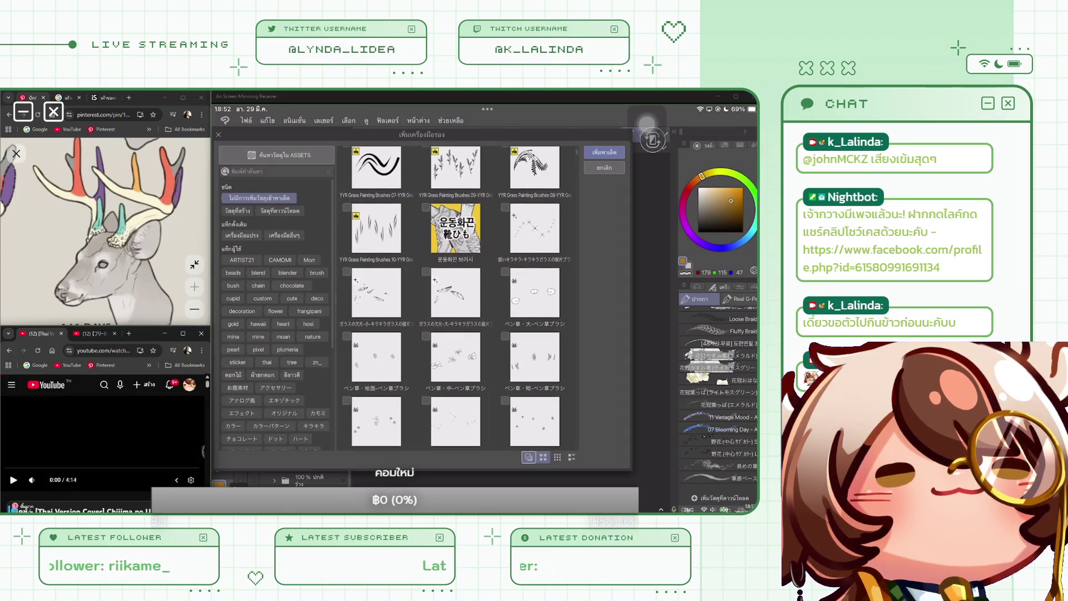
scroll(456, 298, down, 5)
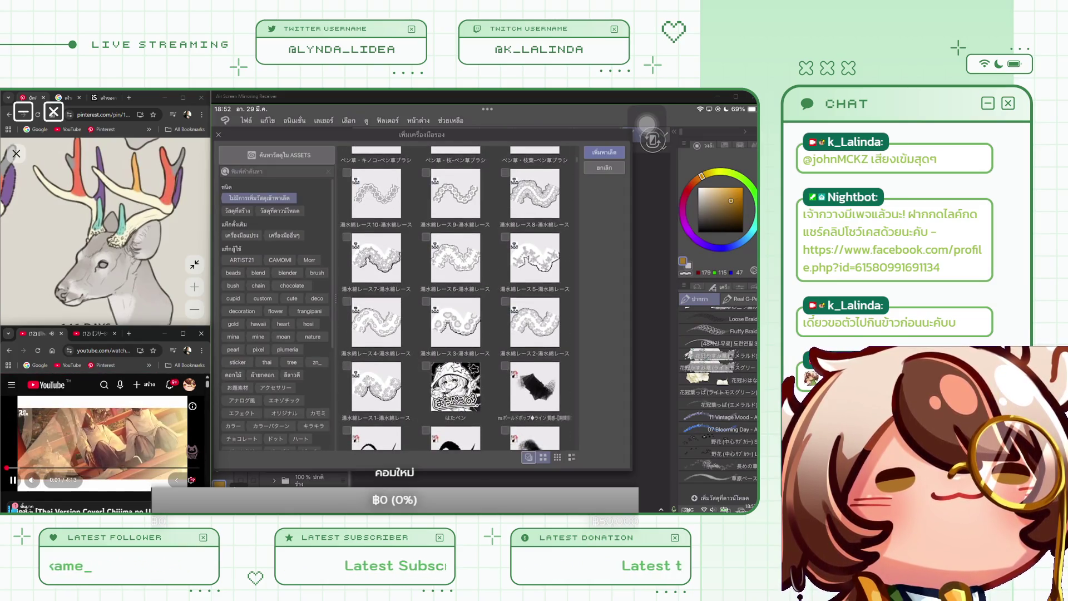
scroll(456, 298, up, 3)
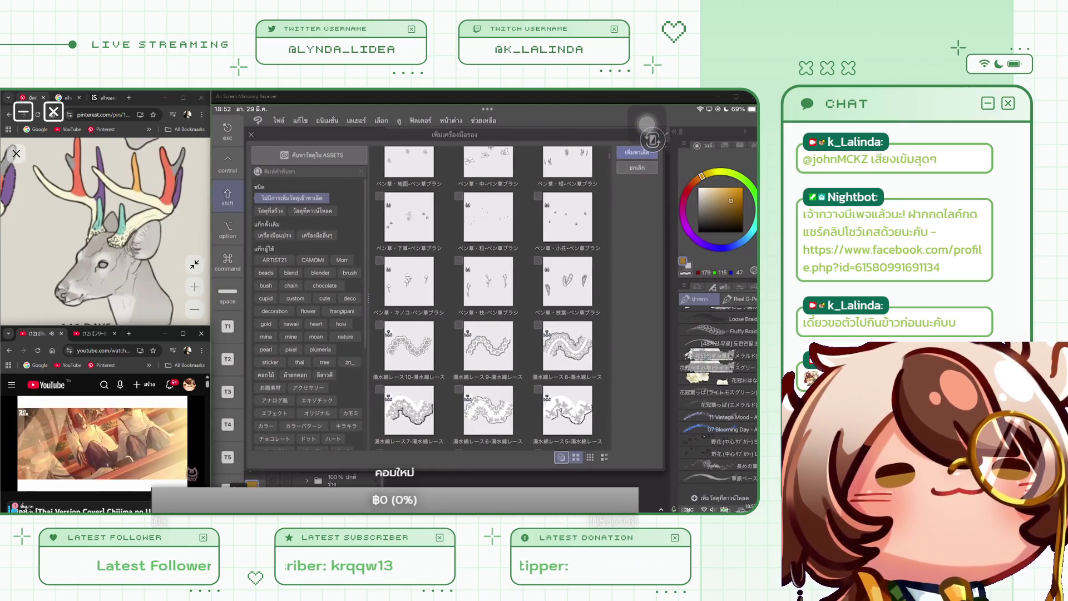
click(637, 152)
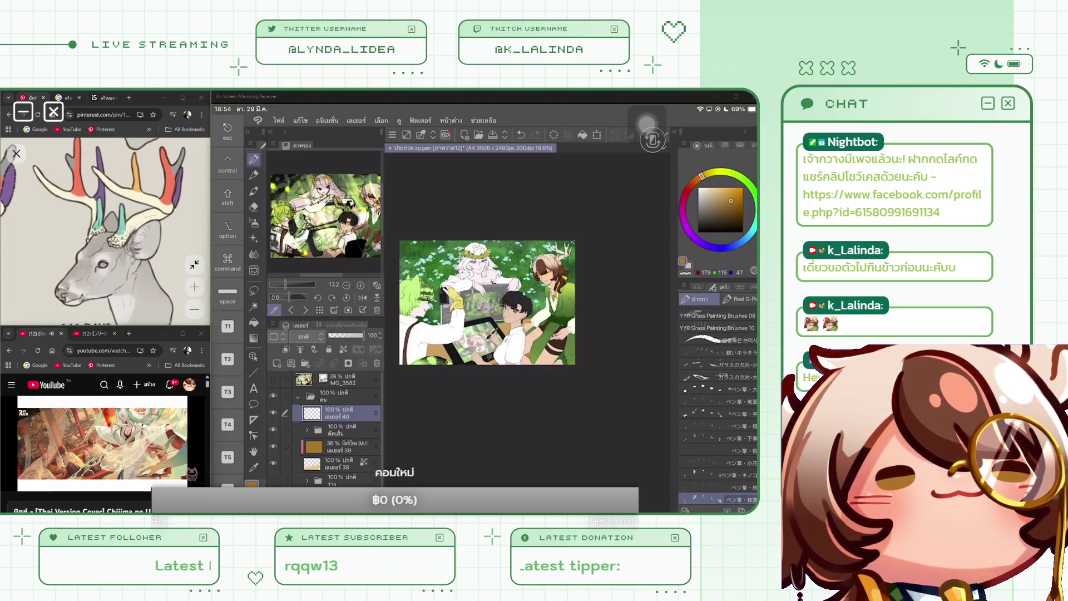
Save the characters-on-grass illustration file with Ctrl+S.
key(ctrl+s)
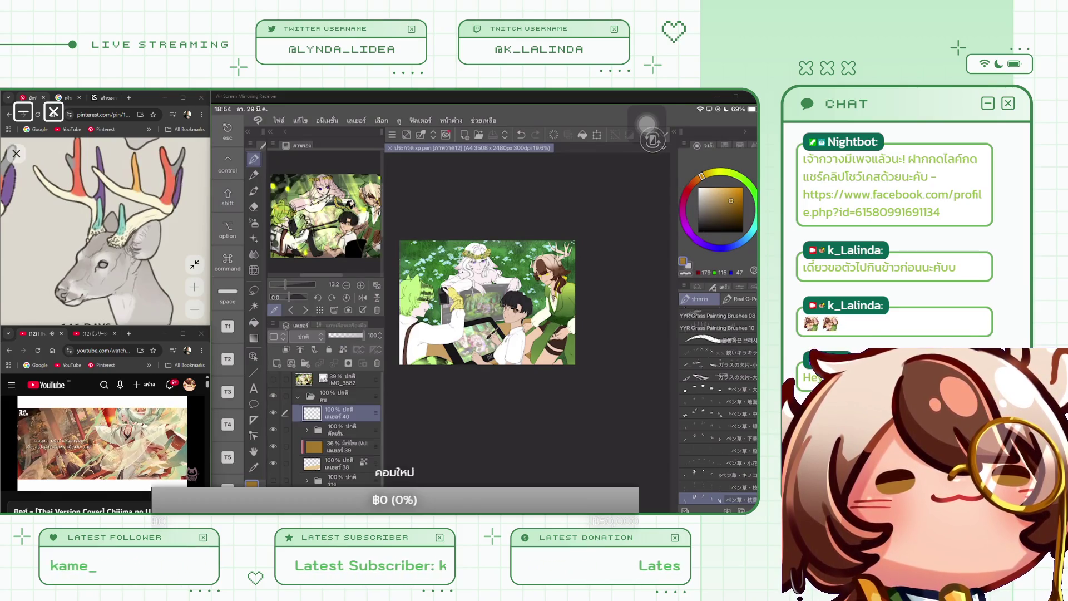
Zoom in and try several green shades for the grass on the colour wheel.
scroll(522, 296, up, 3)
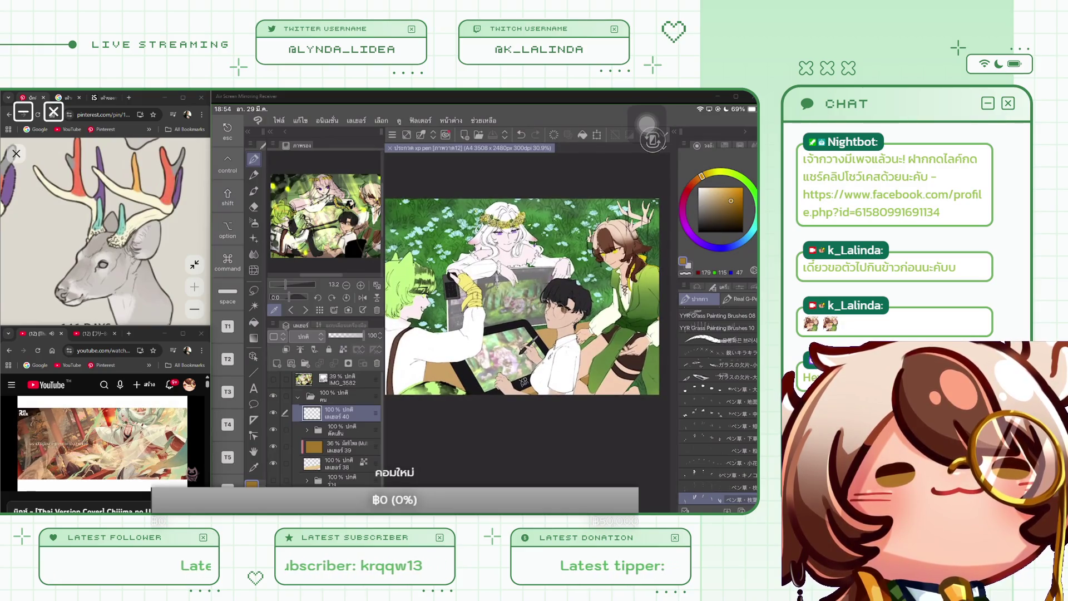
scroll(528, 351, up, 3)
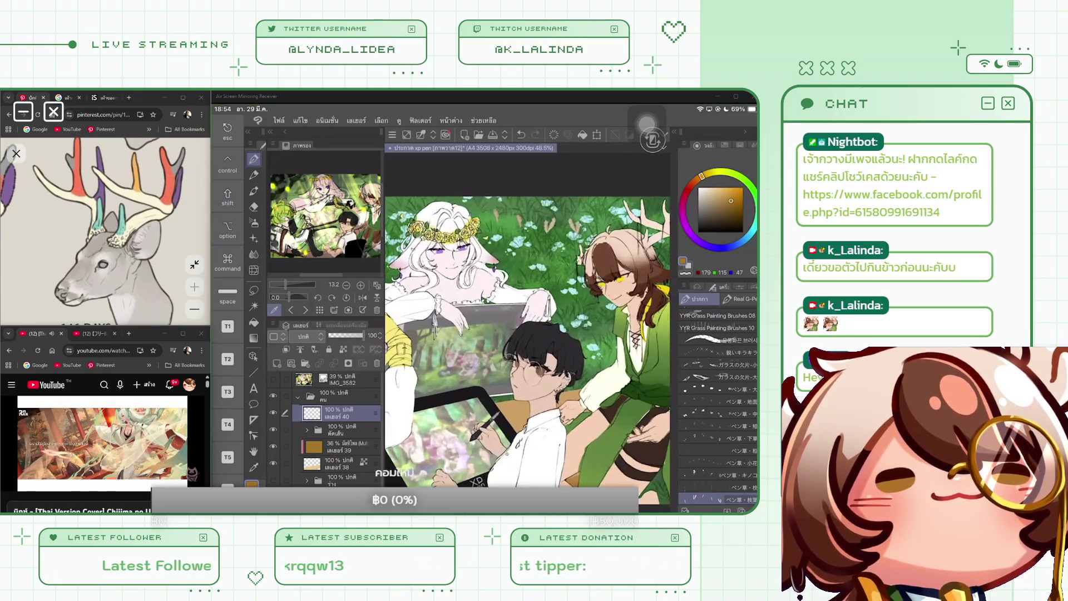
scroll(528, 351, up, 1)
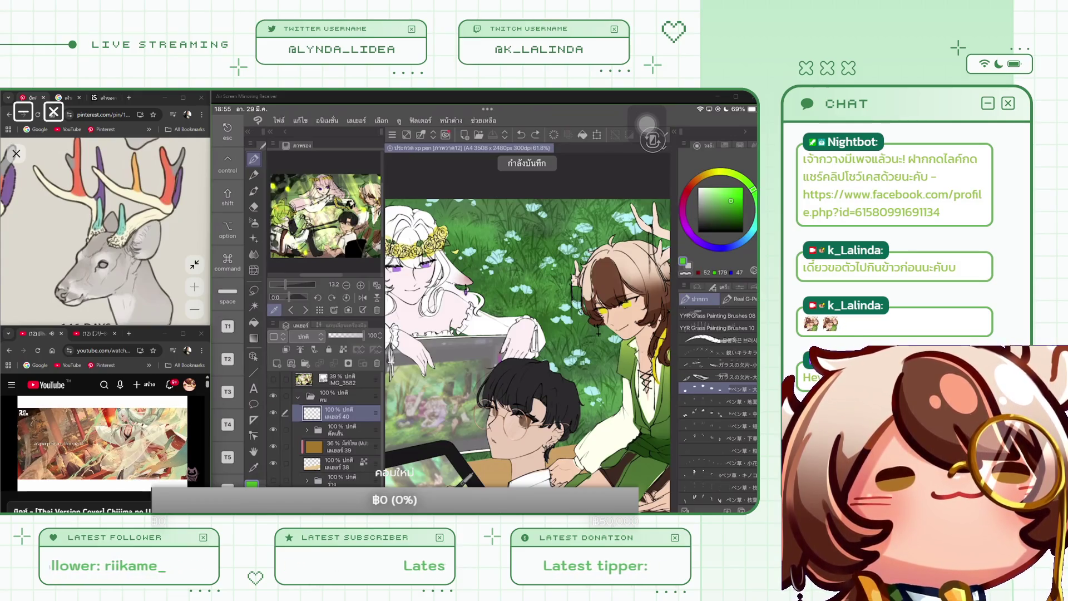
click(683, 261)
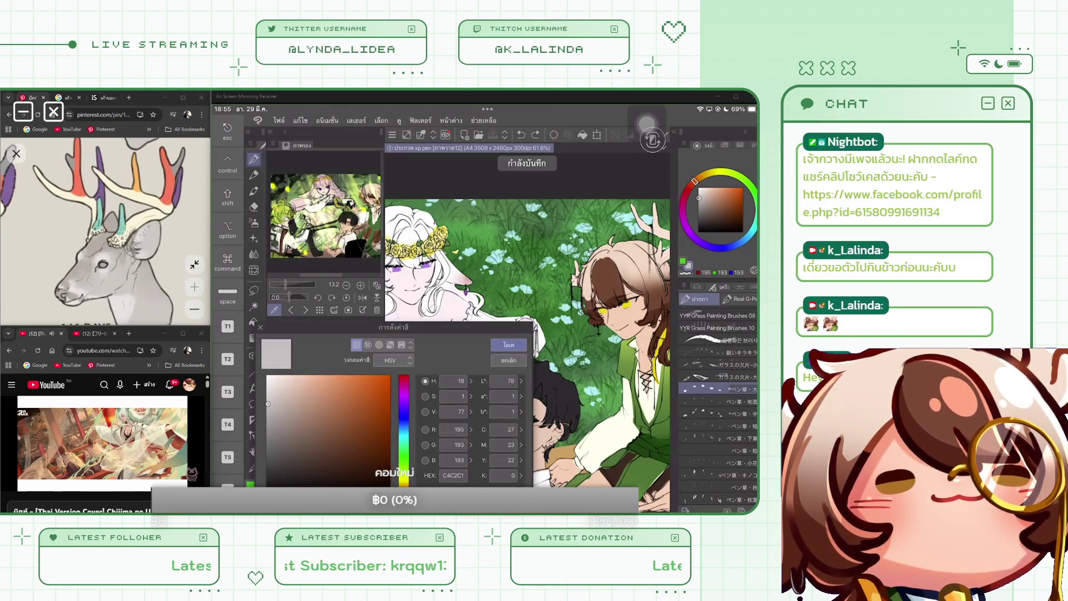
key(Return)
click(742, 212)
click(755, 209)
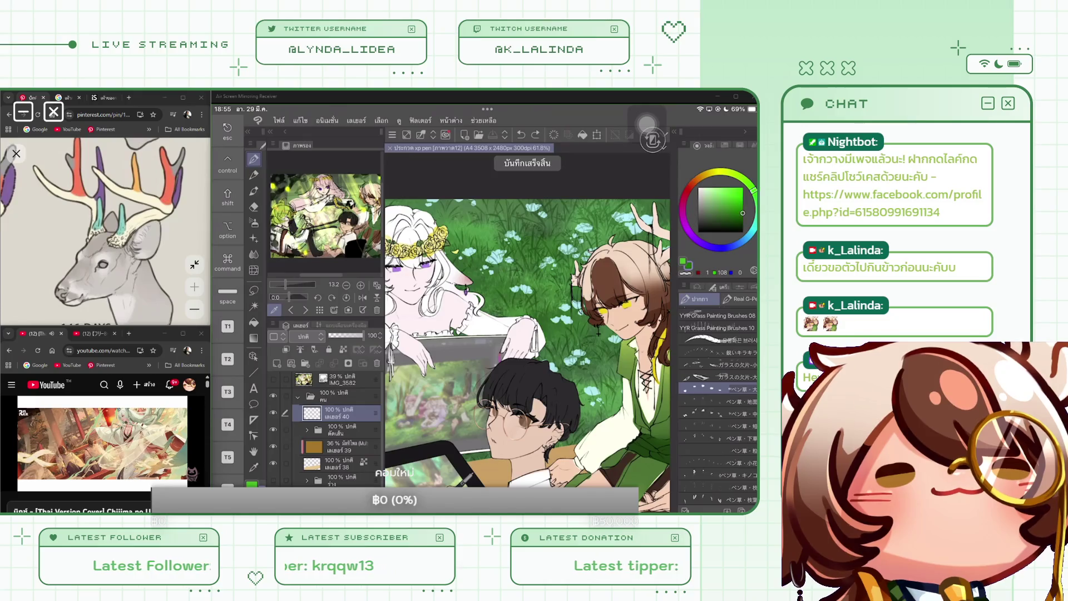
drag(743, 213, 730, 200)
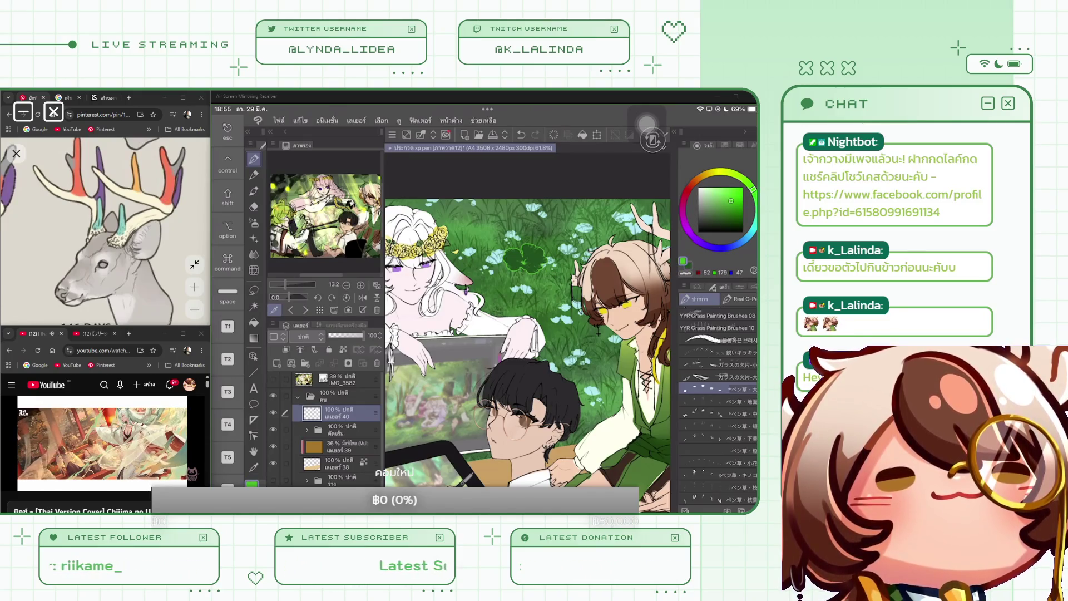
click(730, 218)
Undo a trial green dab and settle on a deep dark green.
click(517, 255)
key(ctrl+z)
drag(734, 179, 720, 195)
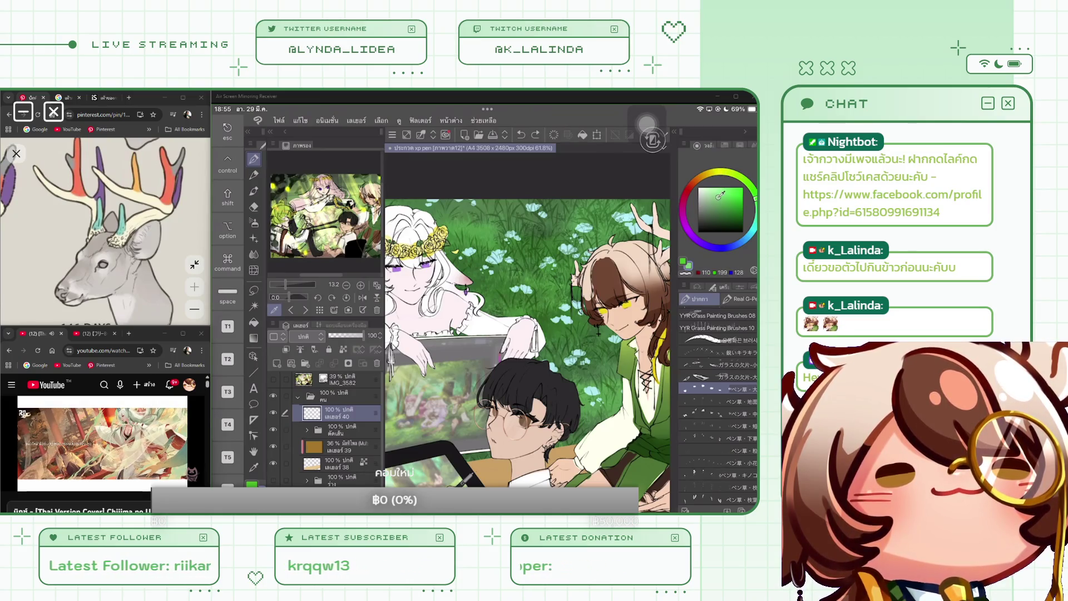
click(740, 214)
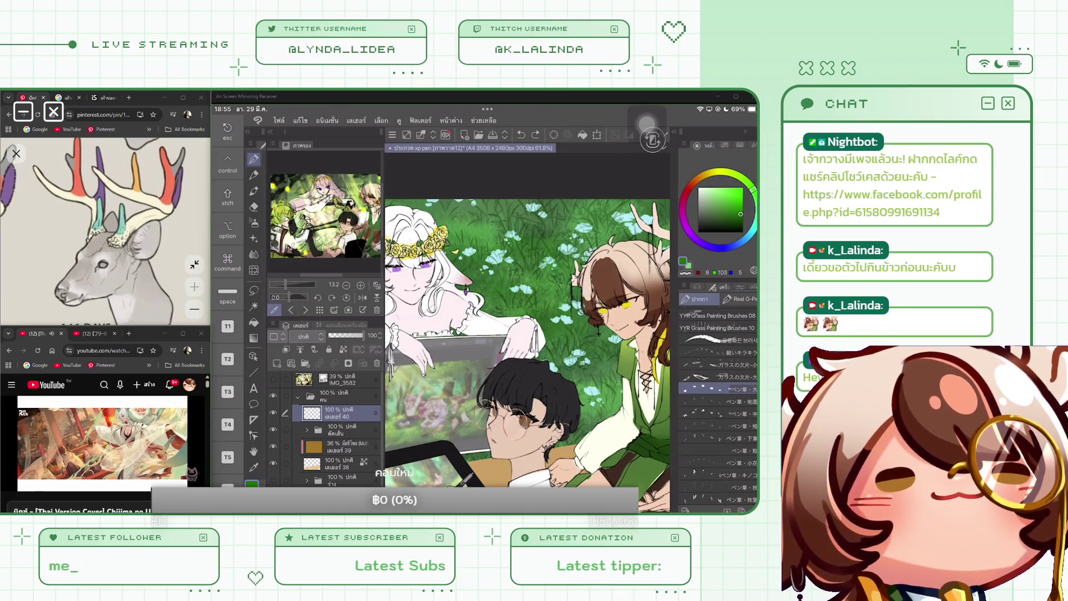
scroll(527, 330, down, 5)
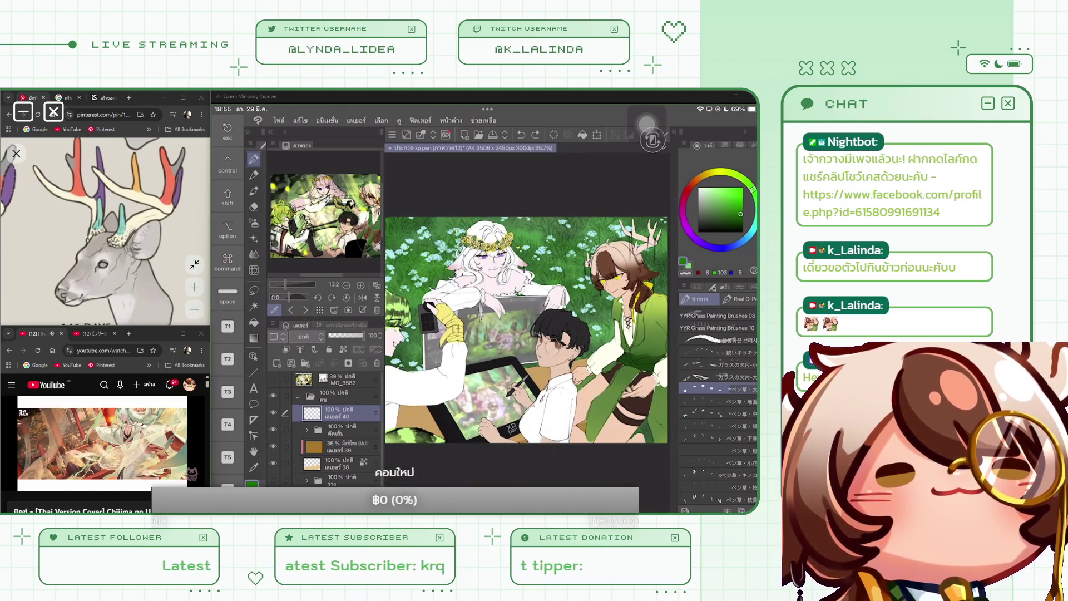
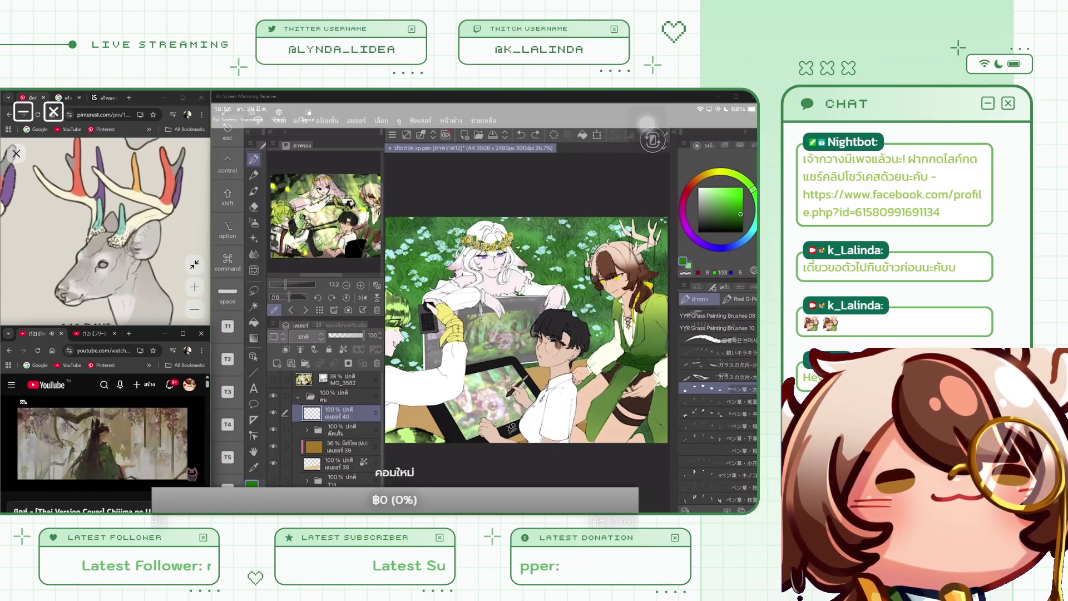
Try the glass-shard, sparkle and YYR Grass 08 and 09 brushes, undoing each test stroke.
click(723, 376)
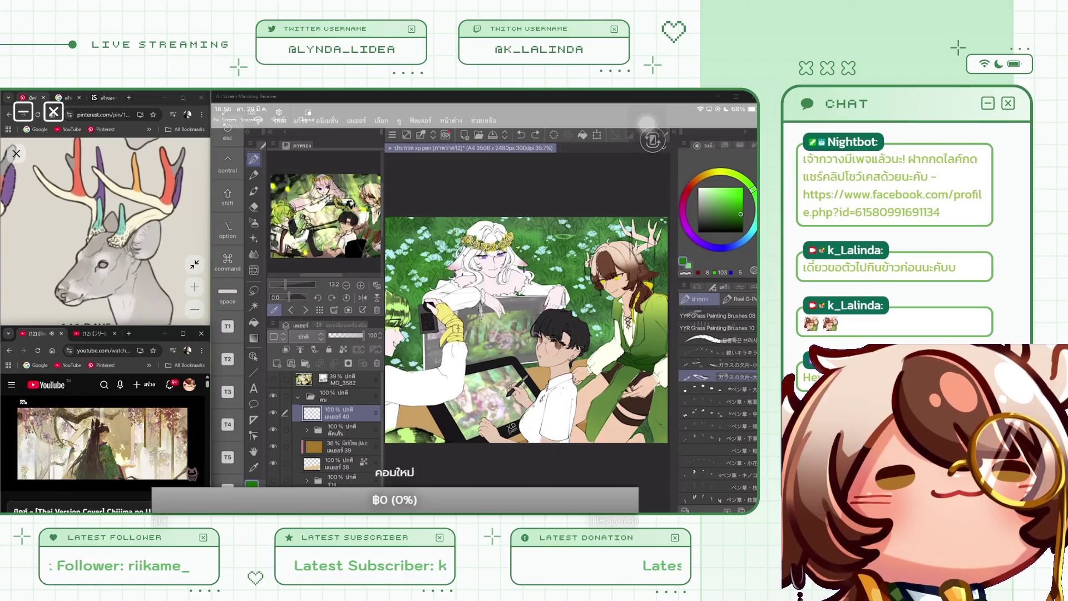
scroll(563, 426, up, 5)
key(ctrl+z)
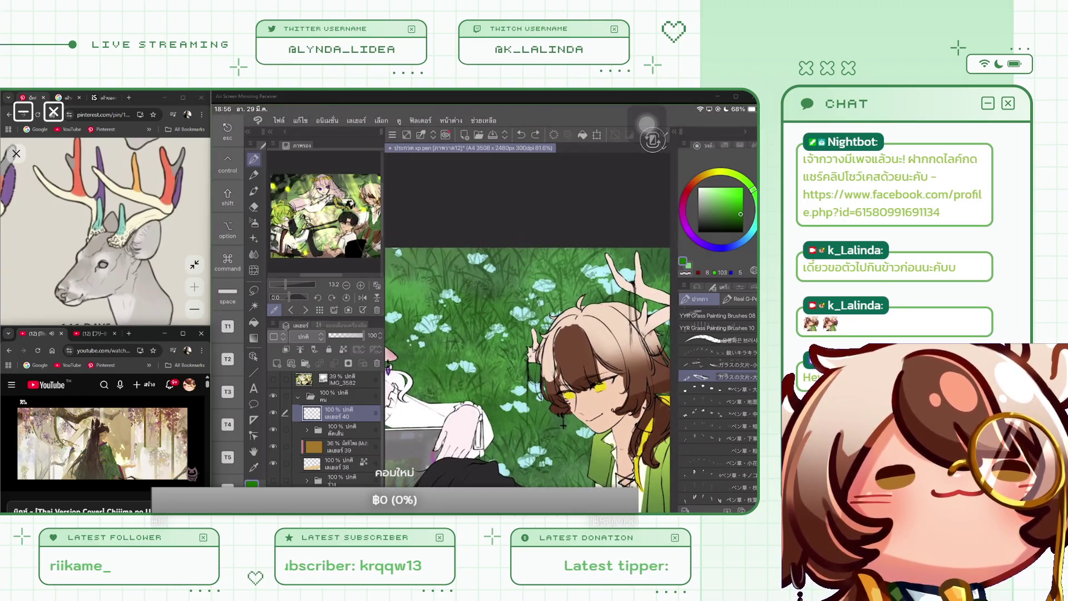
click(718, 353)
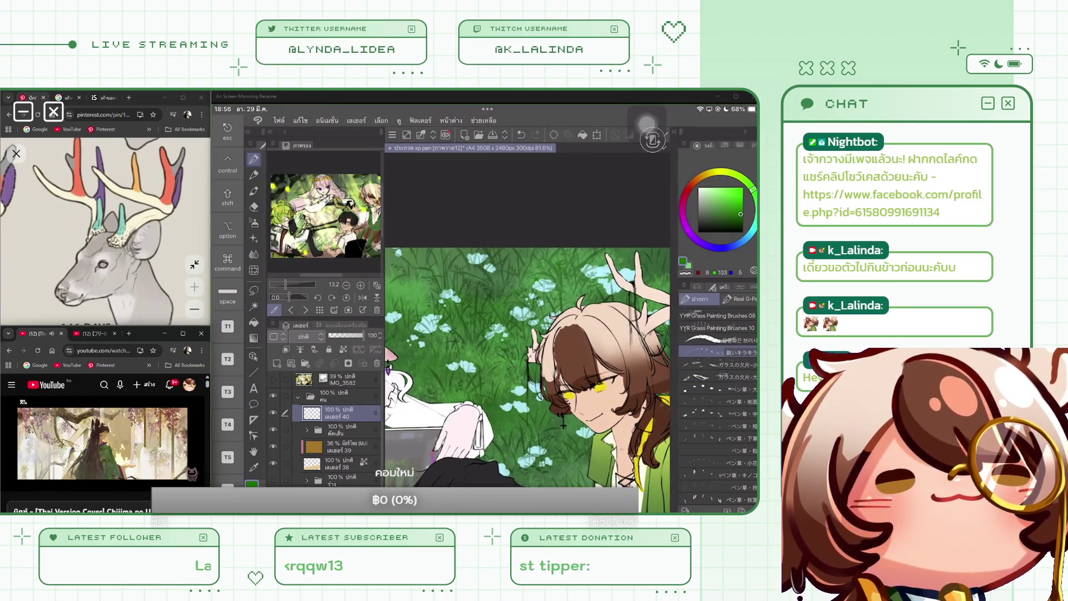
scroll(718, 345, up, 3)
click(717, 373)
drag(542, 264, 462, 400)
key(ctrl+z)
click(718, 361)
drag(500, 256, 504, 298)
key(ctrl+z)
Test YYR Grass Painting Brushes 06 with two strokes and undo both.
scroll(528, 356, down, 5)
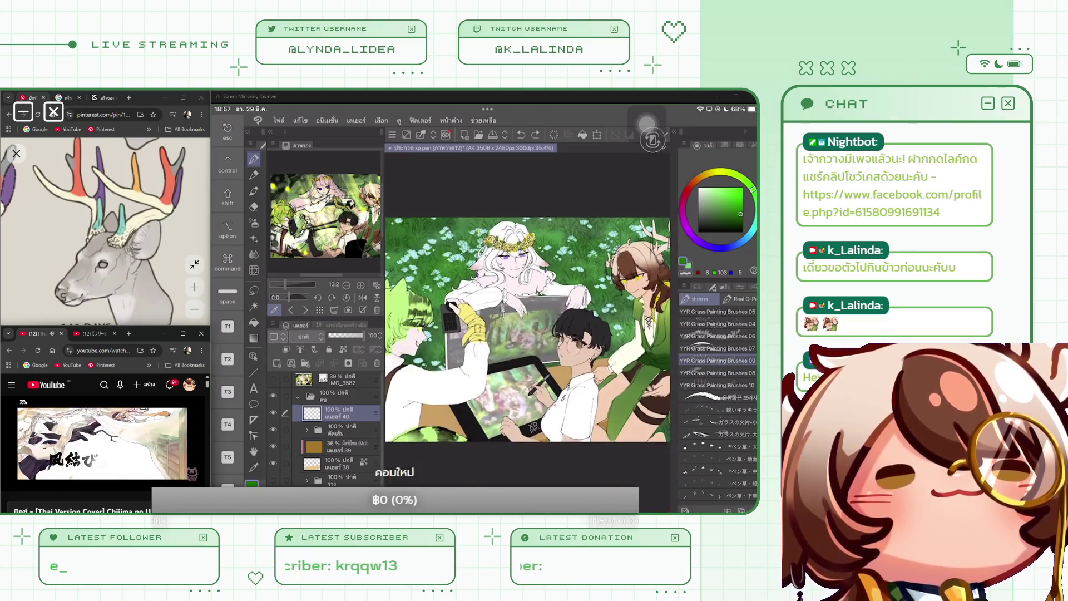
click(717, 336)
drag(556, 259, 606, 220)
key(ctrl+z)
drag(587, 275, 609, 290)
key(ctrl+z)
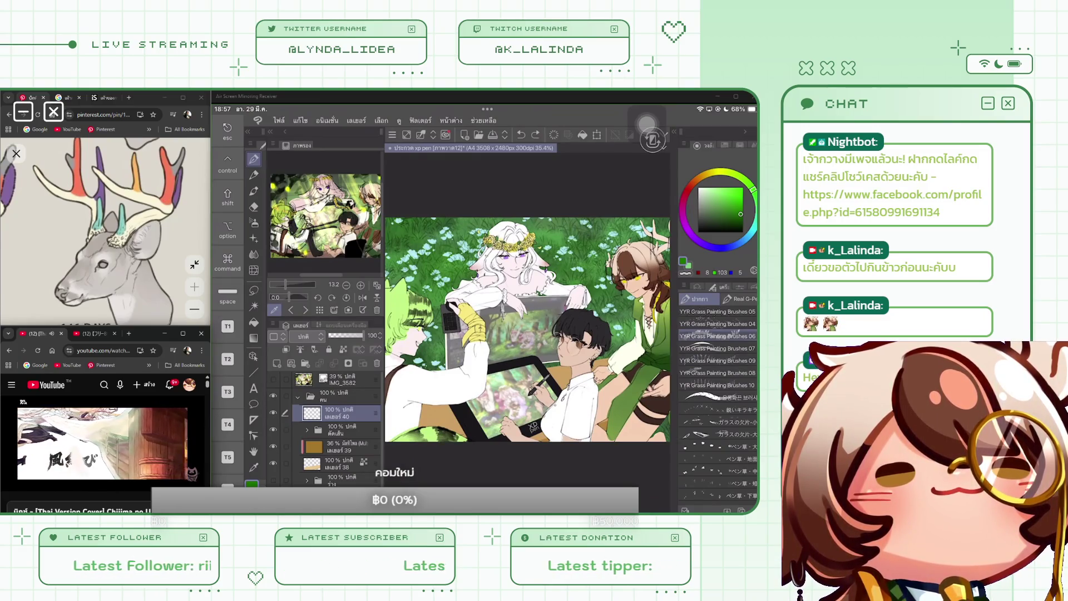
Select layers 18, 19 and 17 in the background folder and hide them.
scroll(528, 328, down, 3)
scroll(336, 434, down, 1)
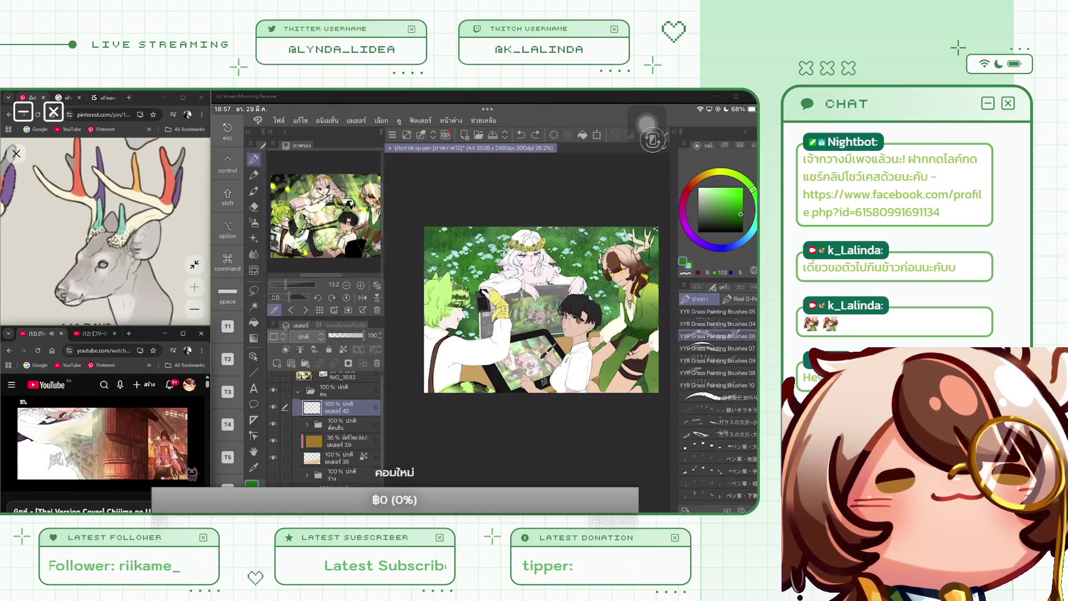
scroll(326, 425, down, 2)
click(333, 441)
drag(284, 457, 285, 474)
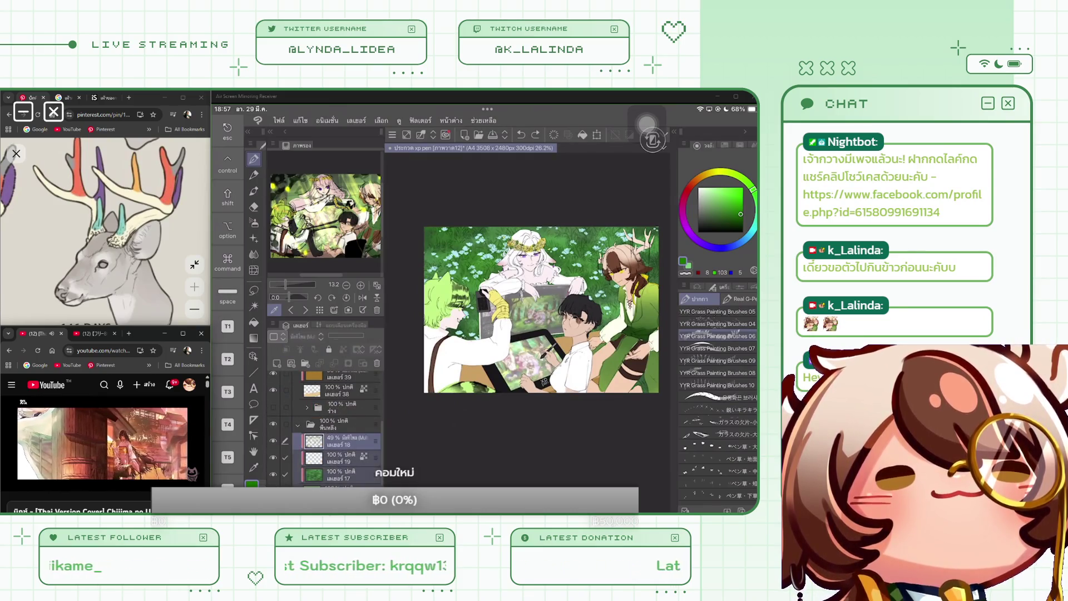
scroll(325, 428, up, 3)
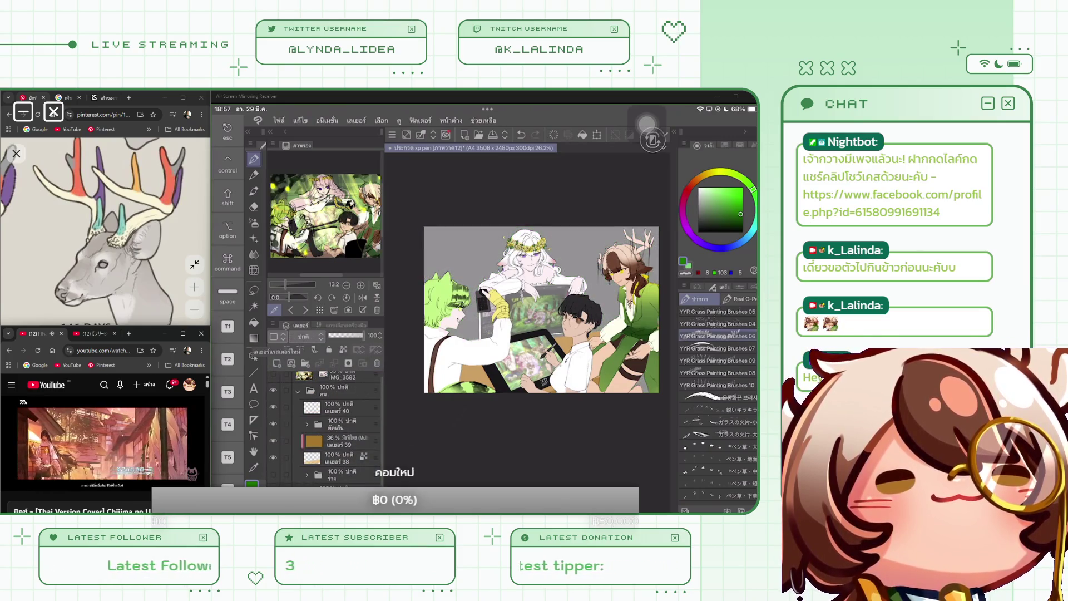
Fill the gray backdrop with a flat light green.
click(718, 197)
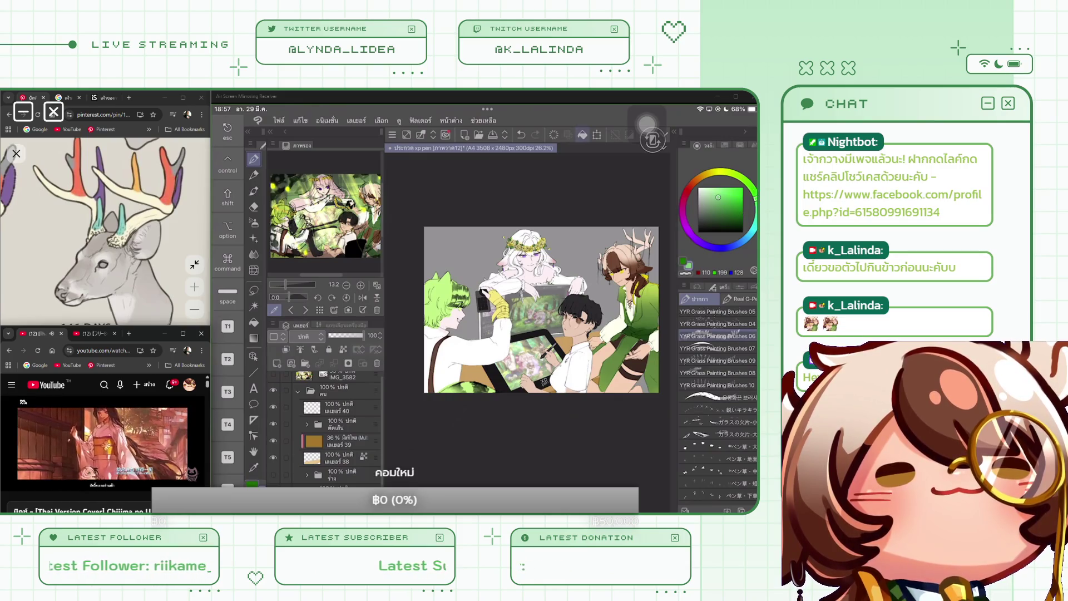
click(590, 245)
scroll(535, 300, up, 2)
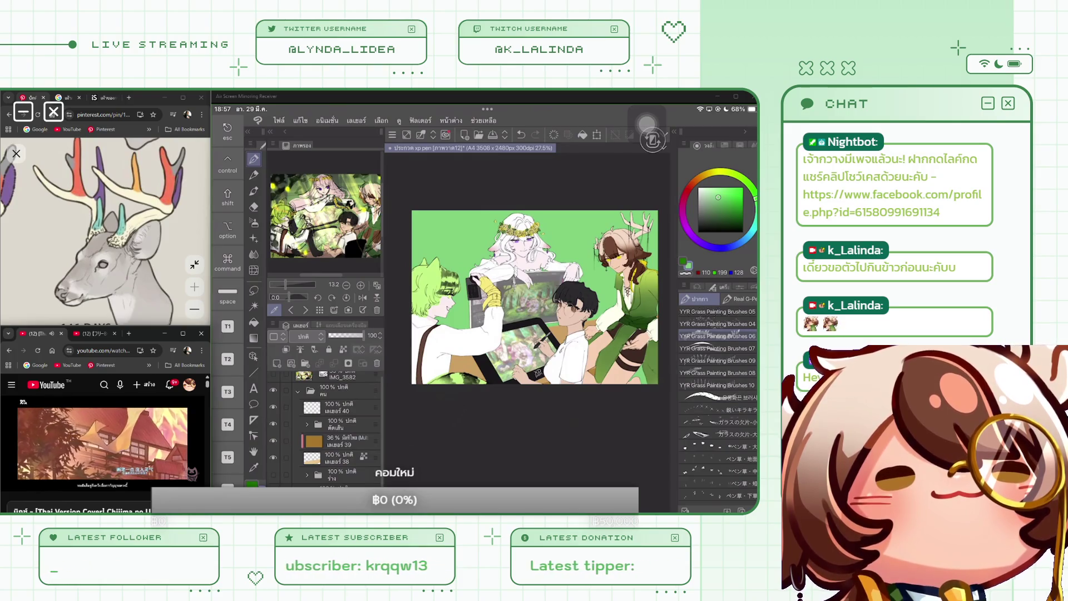
Paint a dark-green grass stroke near the top with YYR Grass Painting Brushes 01.
click(718, 324)
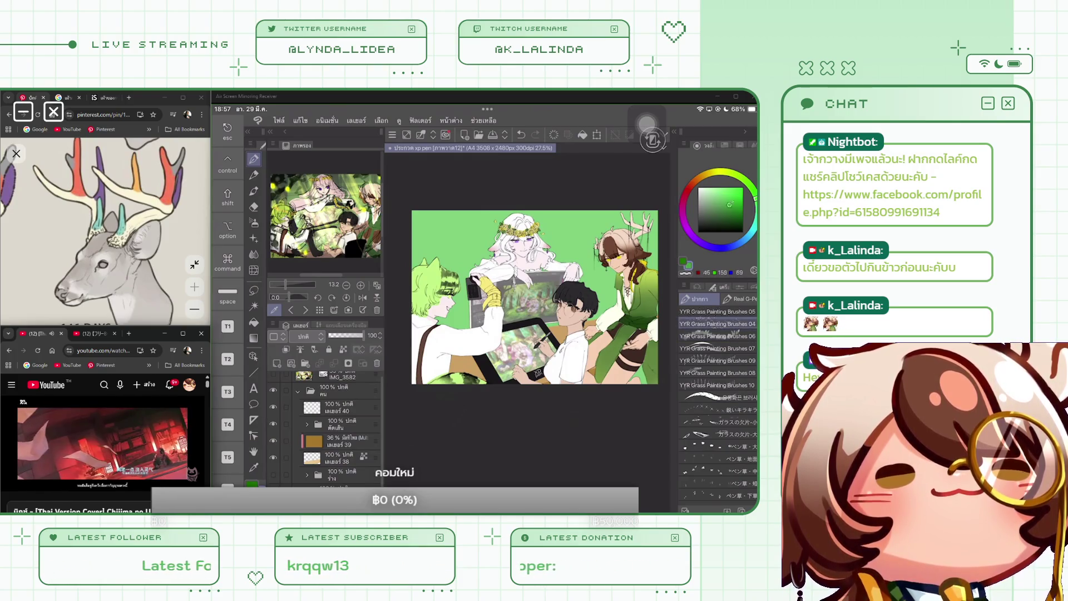
scroll(717, 362, up, 3)
click(717, 373)
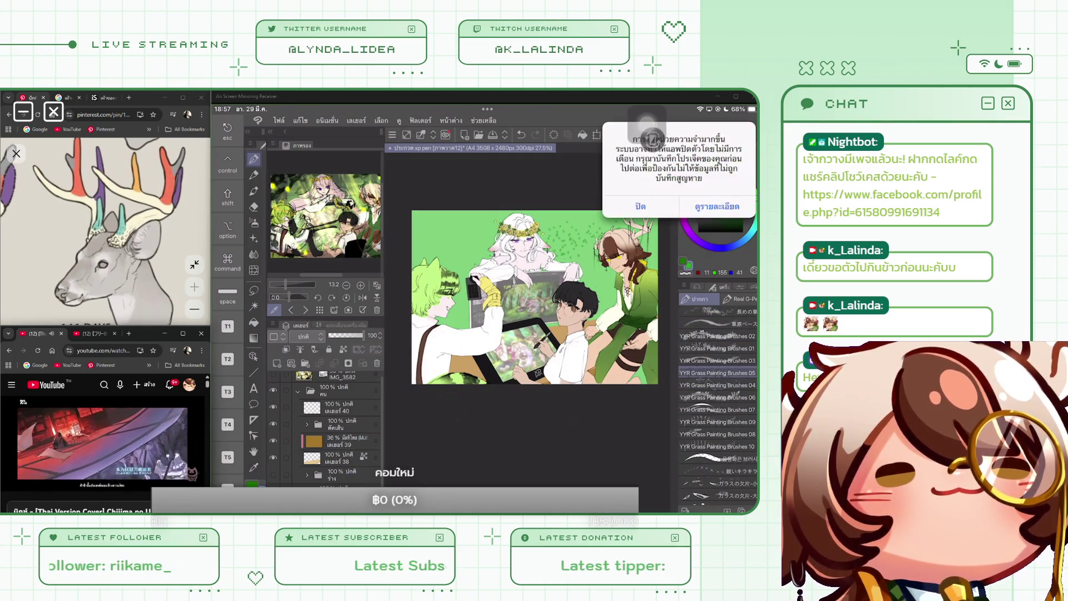
click(640, 207)
click(718, 348)
mouse_move(579, 259)
mouse_down()
mouse_move(581, 228)
mouse_move(593, 251)
mouse_move(578, 228)
mouse_up()
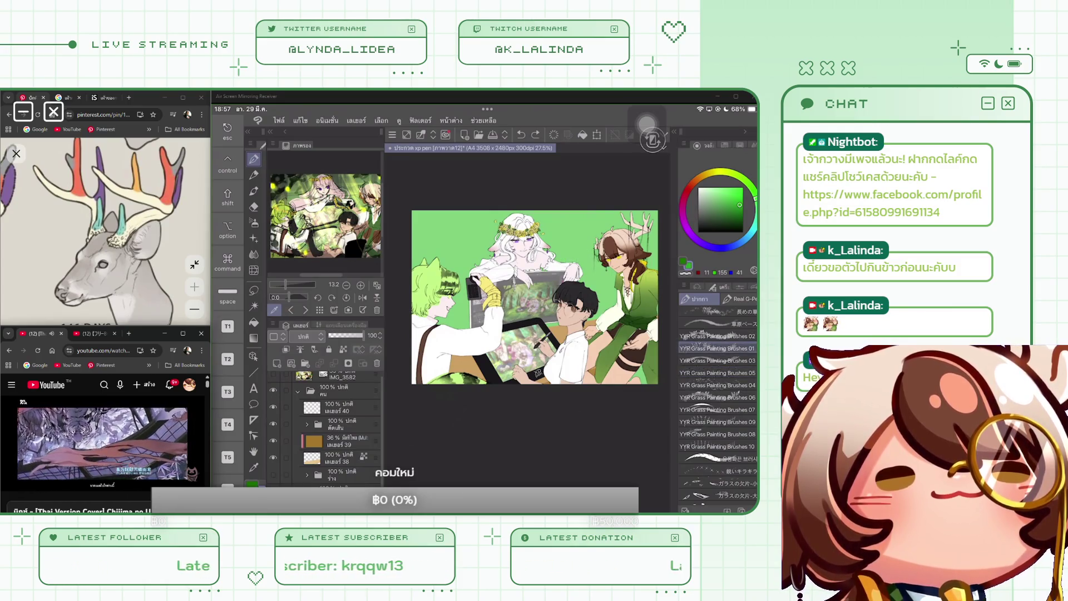
scroll(718, 406, up, 2)
click(718, 393)
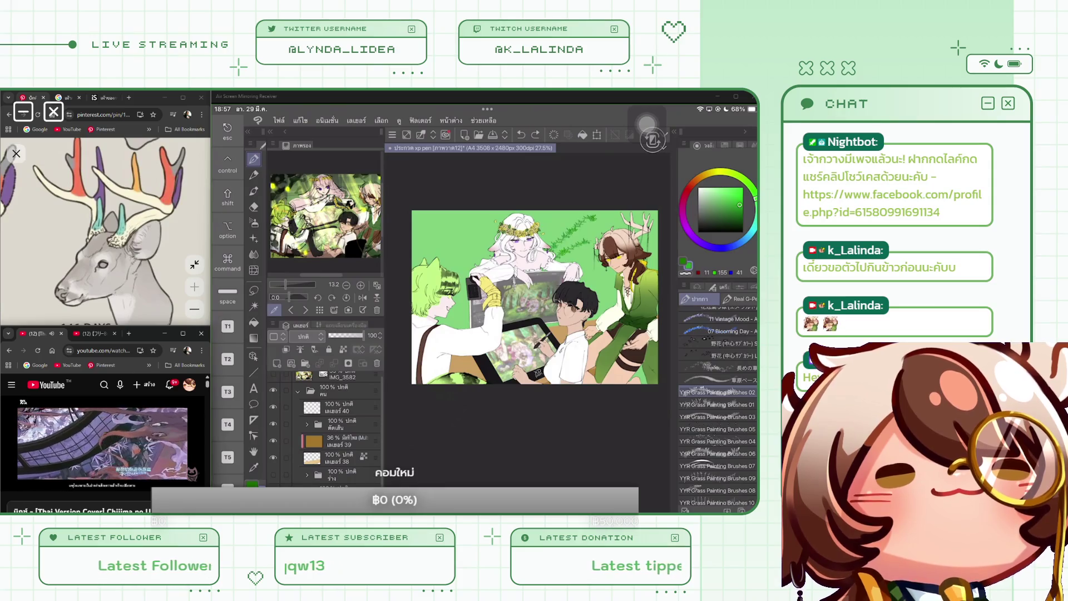
With the 草原ベース brush in deep dark green, paint foliage over the left and upper background.
click(718, 380)
click(735, 209)
click(739, 216)
drag(598, 231, 548, 261)
mouse_move(612, 267)
mouse_down()
mouse_move(581, 292)
mouse_move(592, 302)
mouse_up()
mouse_move(470, 318)
mouse_down()
mouse_move(455, 328)
mouse_move(445, 262)
mouse_move(492, 245)
mouse_move(423, 217)
mouse_up()
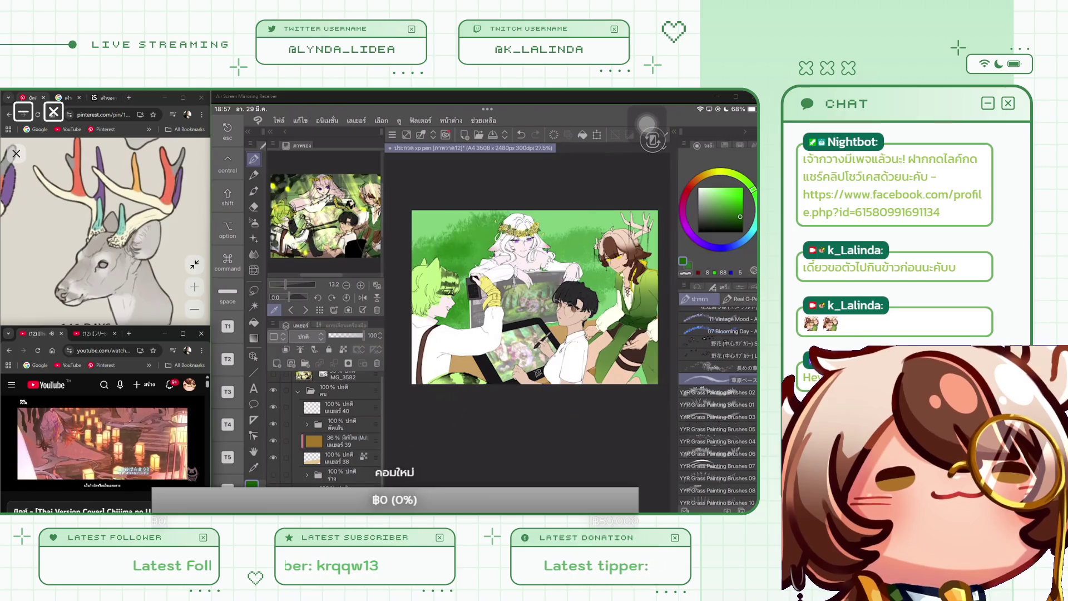
drag(478, 244, 415, 214)
mouse_move(462, 284)
mouse_down()
mouse_move(545, 217)
mouse_move(657, 214)
mouse_move(651, 267)
mouse_move(592, 320)
mouse_up()
drag(639, 367, 634, 384)
drag(609, 251, 579, 281)
drag(593, 256, 555, 264)
mouse_move(587, 230)
mouse_down()
mouse_move(550, 256)
mouse_move(554, 233)
mouse_up()
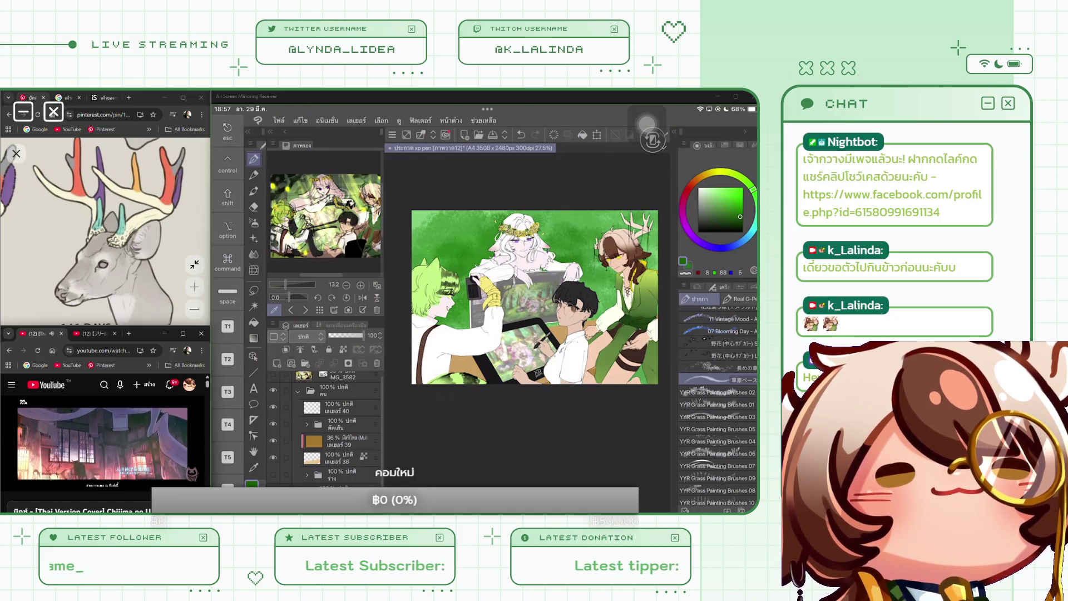
Switch to slightly darker greens and add strokes along the top, top-left corner and left side.
click(743, 220)
drag(626, 216, 588, 234)
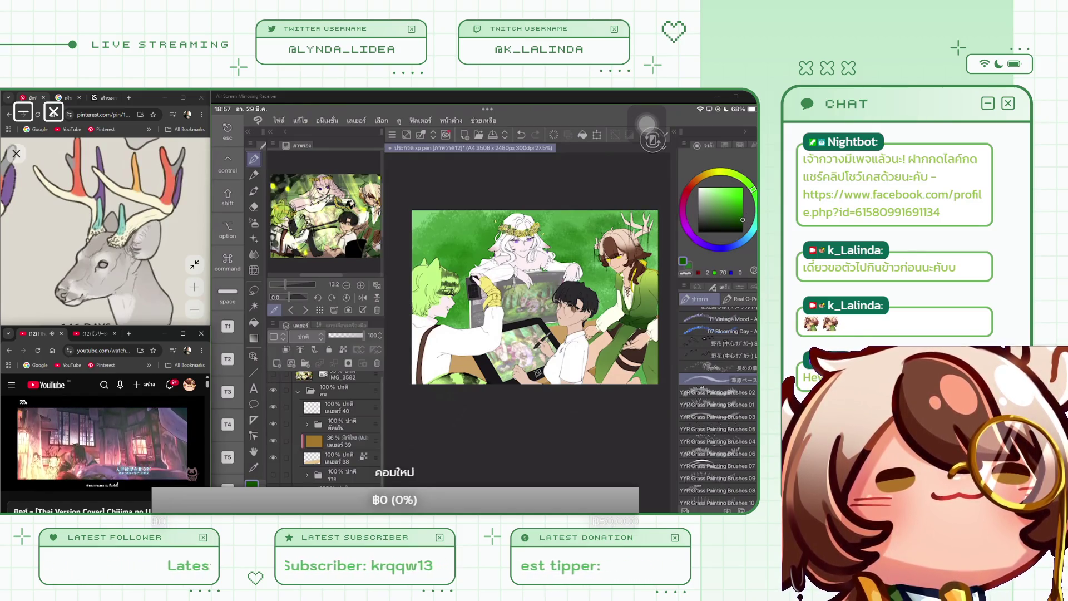
scroll(325, 423, down, 1)
mouse_move(453, 222)
mouse_down()
mouse_move(418, 240)
mouse_move(416, 216)
mouse_move(413, 243)
mouse_up()
click(742, 223)
drag(449, 319, 437, 324)
drag(468, 287, 448, 327)
drag(483, 246, 453, 262)
drag(594, 250, 565, 266)
mouse_move(588, 212)
mouse_down()
mouse_move(555, 219)
mouse_move(564, 224)
mouse_move(527, 220)
mouse_move(576, 233)
mouse_up()
Darken the lower-right, right, top and left edges of the background, undoing the final stroke.
drag(646, 367, 636, 383)
drag(609, 303, 589, 319)
drag(598, 276, 579, 289)
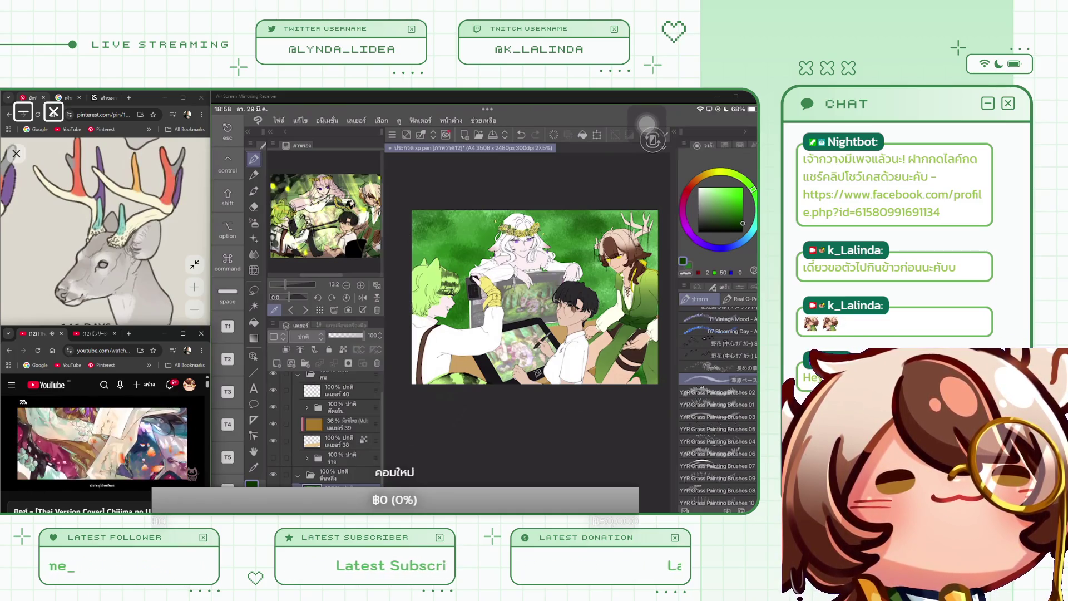
drag(560, 234, 538, 243)
mouse_move(654, 212)
mouse_down()
mouse_move(650, 270)
mouse_move(645, 237)
mouse_move(612, 219)
mouse_up()
mouse_move(513, 211)
mouse_down()
mouse_move(452, 225)
mouse_move(414, 266)
mouse_up()
drag(427, 244, 414, 263)
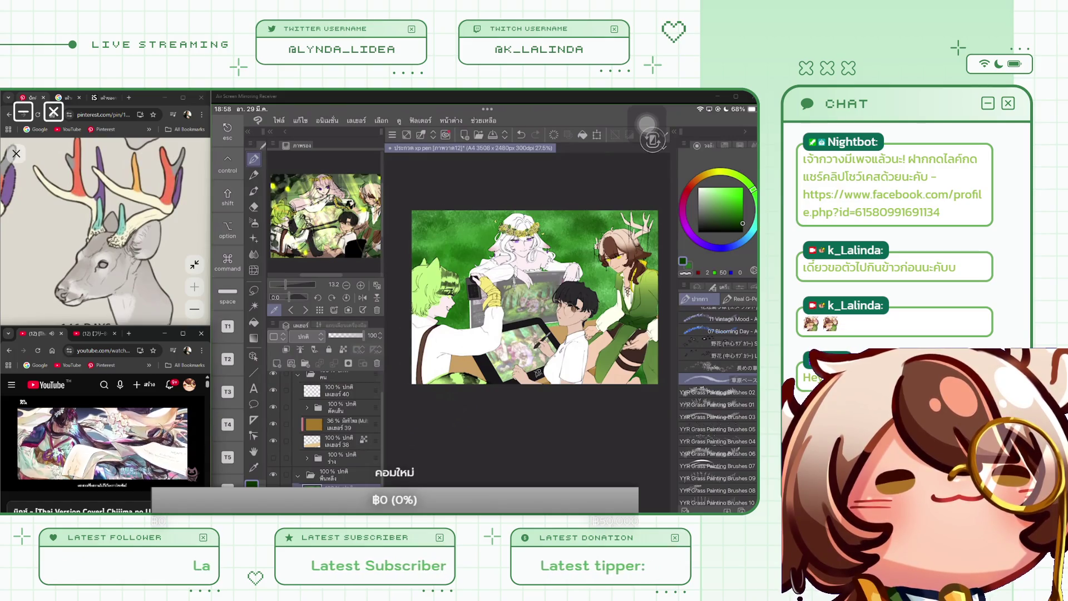
scroll(523, 295, up, 1)
key(ctrl+z)
click(723, 331)
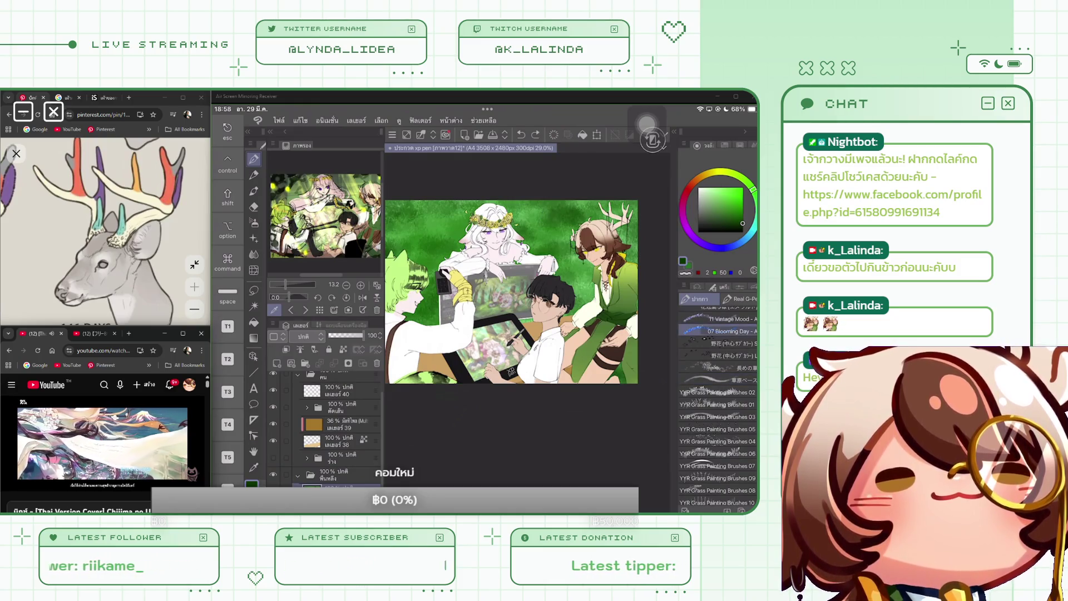
Trial the 長めの草 and 草原ベース brushes, keeping small dark strokes near the top-left.
click(724, 367)
drag(537, 219, 551, 248)
scroll(511, 291, down, 1)
key(ctrl+z)
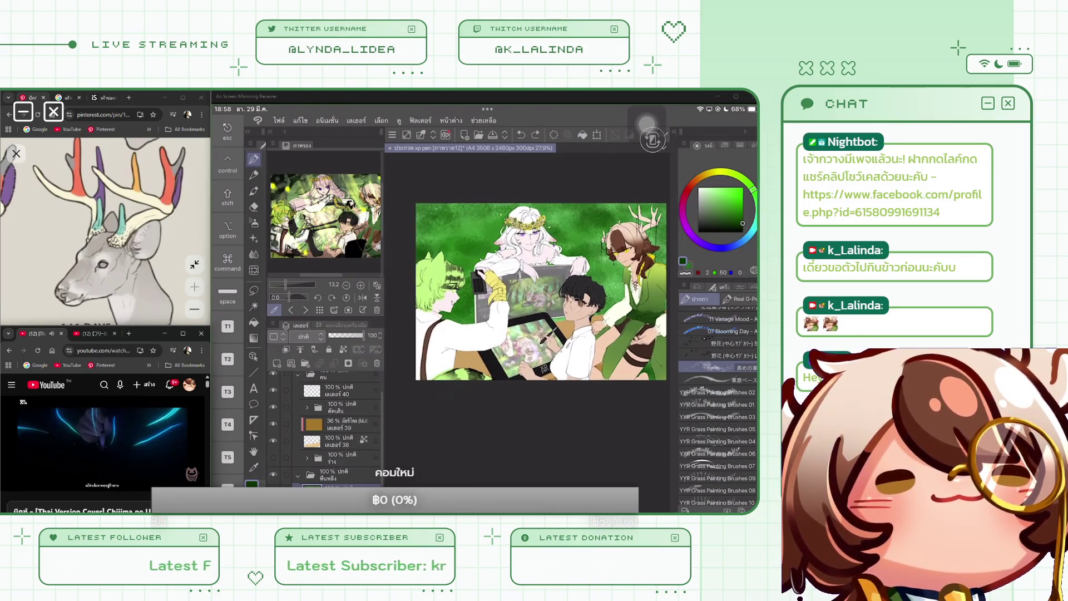
click(724, 380)
mouse_move(592, 257)
mouse_down()
mouse_move(623, 296)
mouse_move(612, 300)
mouse_move(623, 276)
mouse_move(622, 289)
mouse_up()
key(ctrl+z)
mouse_move(464, 245)
mouse_down()
mouse_move(508, 208)
mouse_move(481, 217)
mouse_move(515, 204)
mouse_up()
key(ctrl+z)
key(ctrl+z)
key(ctrl+z)
mouse_move(459, 232)
mouse_down()
mouse_move(474, 212)
mouse_move(445, 232)
mouse_up()
Paint mid and bright green strokes across the upper-left and beside the antlered character.
click(730, 204)
mouse_move(574, 228)
mouse_down()
mouse_move(606, 211)
mouse_move(591, 224)
mouse_move(593, 247)
mouse_up()
drag(481, 249, 493, 211)
drag(417, 255, 463, 243)
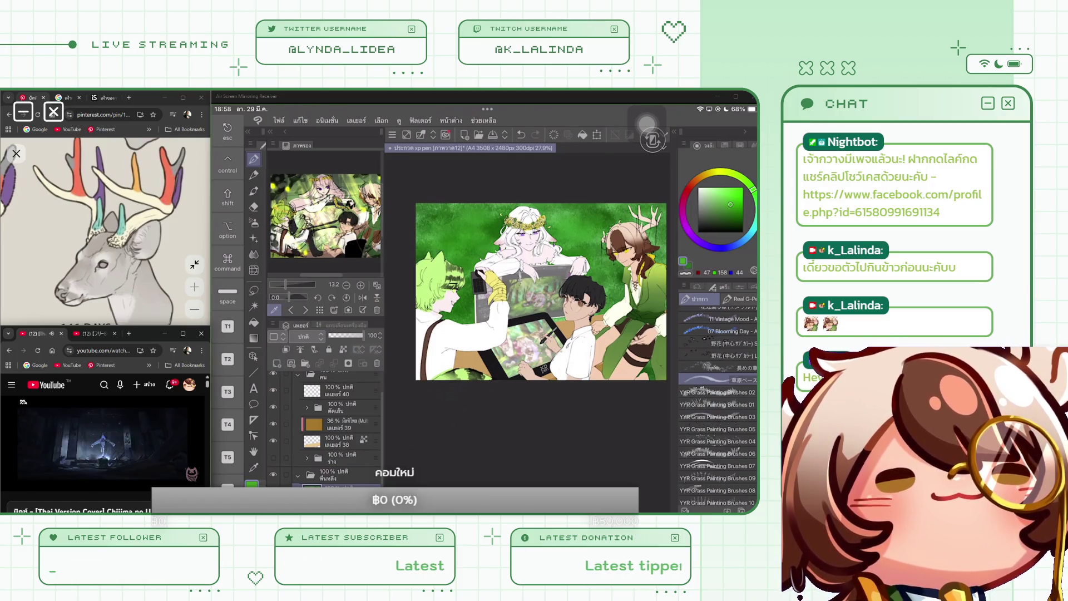
drag(605, 223, 630, 210)
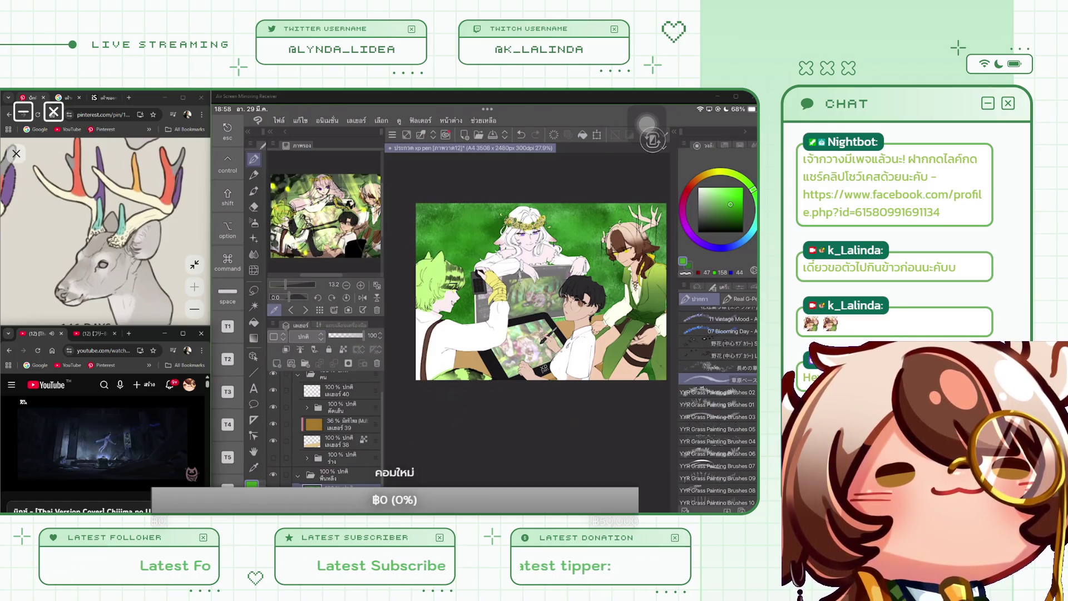
drag(596, 271, 619, 261)
mouse_move(598, 276)
mouse_down()
mouse_move(625, 263)
mouse_move(595, 246)
mouse_move(591, 217)
mouse_move(567, 229)
mouse_up()
click(729, 198)
drag(576, 229, 593, 214)
Enlarge the brush and add light highlights along the top edge and left side.
click(732, 286)
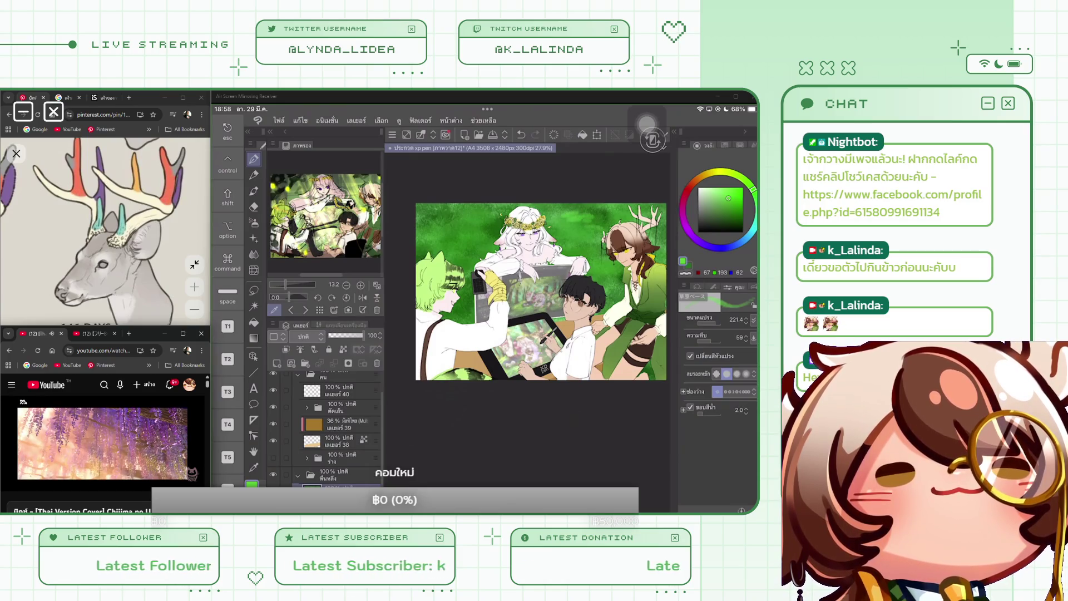
mouse_move(562, 221)
mouse_down()
mouse_move(593, 214)
mouse_move(604, 256)
mouse_up()
drag(429, 219, 494, 246)
mouse_move(455, 296)
mouse_down()
mouse_move(470, 313)
mouse_move(454, 306)
mouse_up()
drag(520, 206, 457, 210)
mouse_move(570, 222)
mouse_down()
mouse_move(609, 234)
mouse_move(544, 230)
mouse_up()
drag(564, 218, 592, 216)
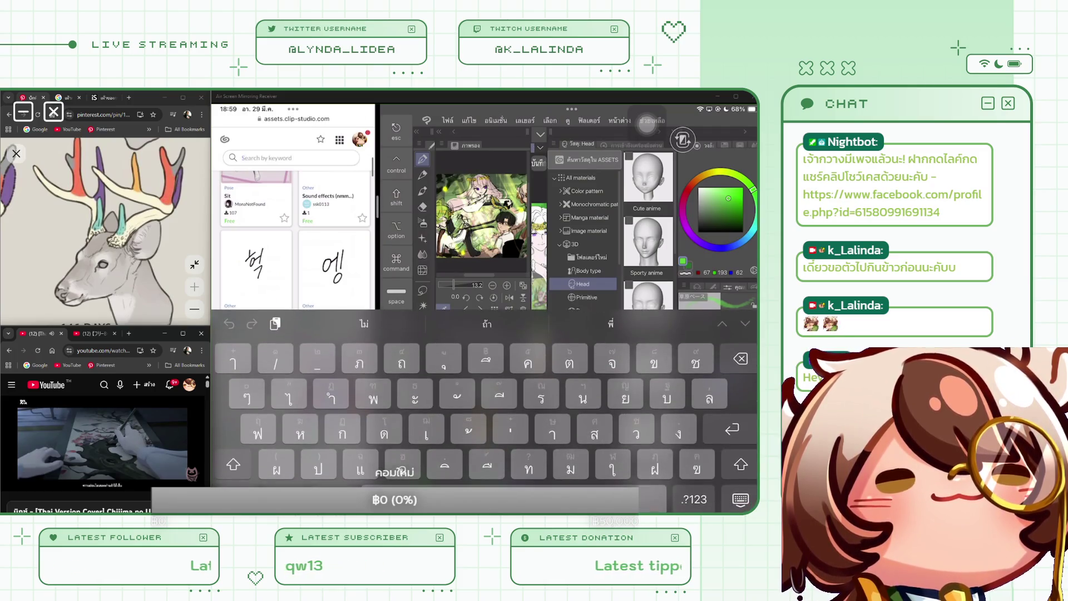
Search Clip Studio Assets for 'Ray' and browse the results, including YYR Sun Ray Lines.
text(Ray)
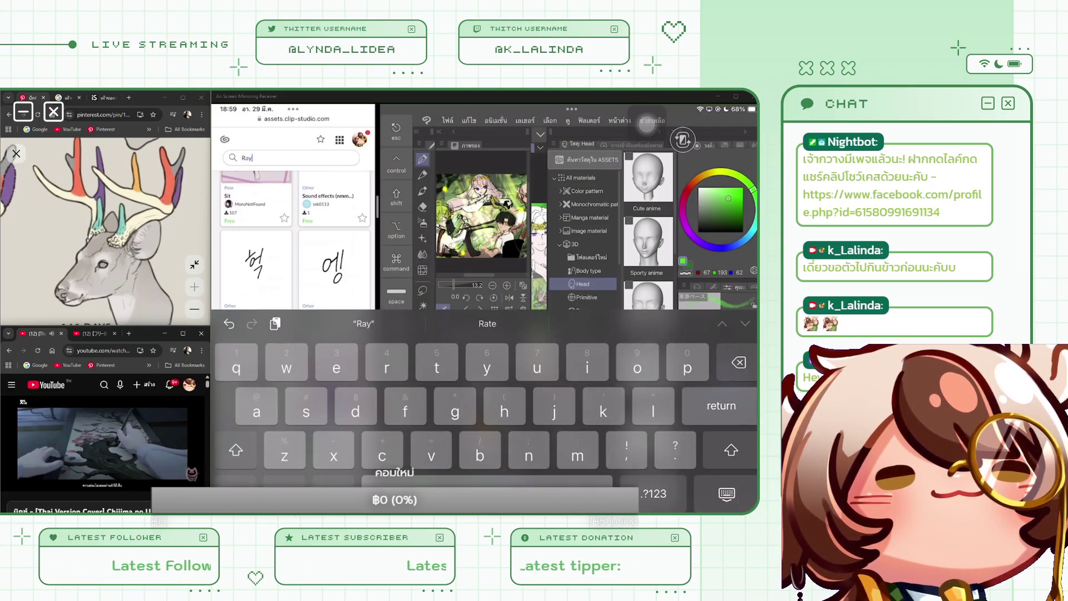
key(Return)
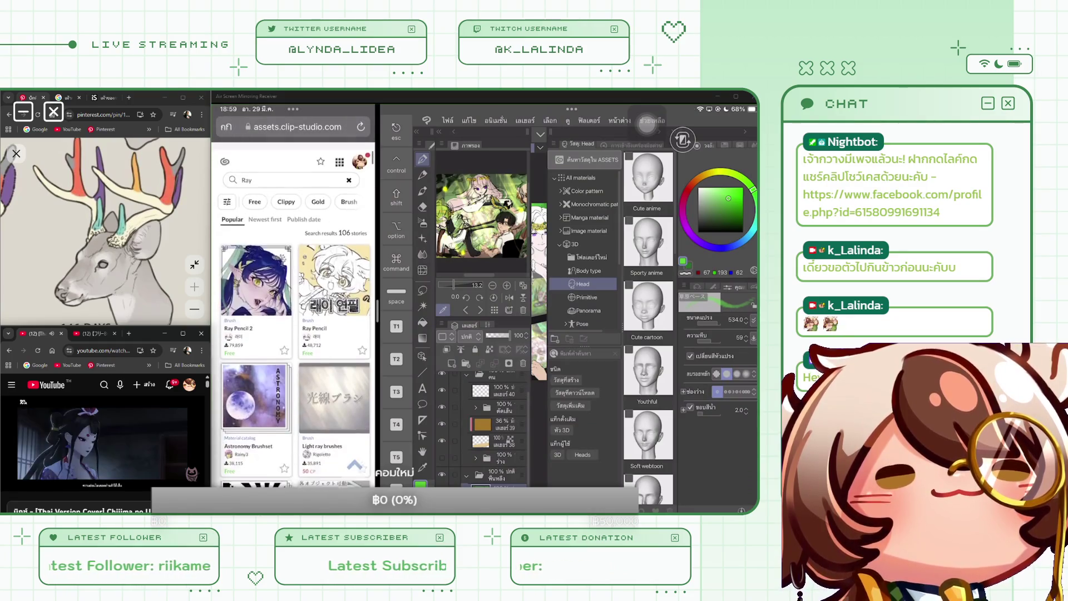
scroll(295, 334, down, 3)
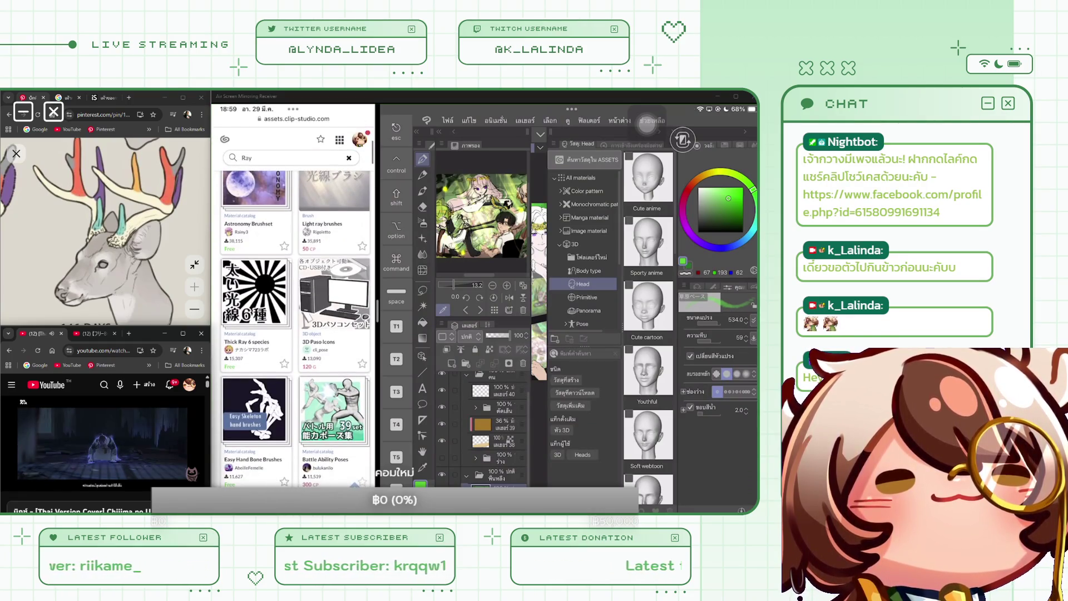
scroll(295, 333, down, 4)
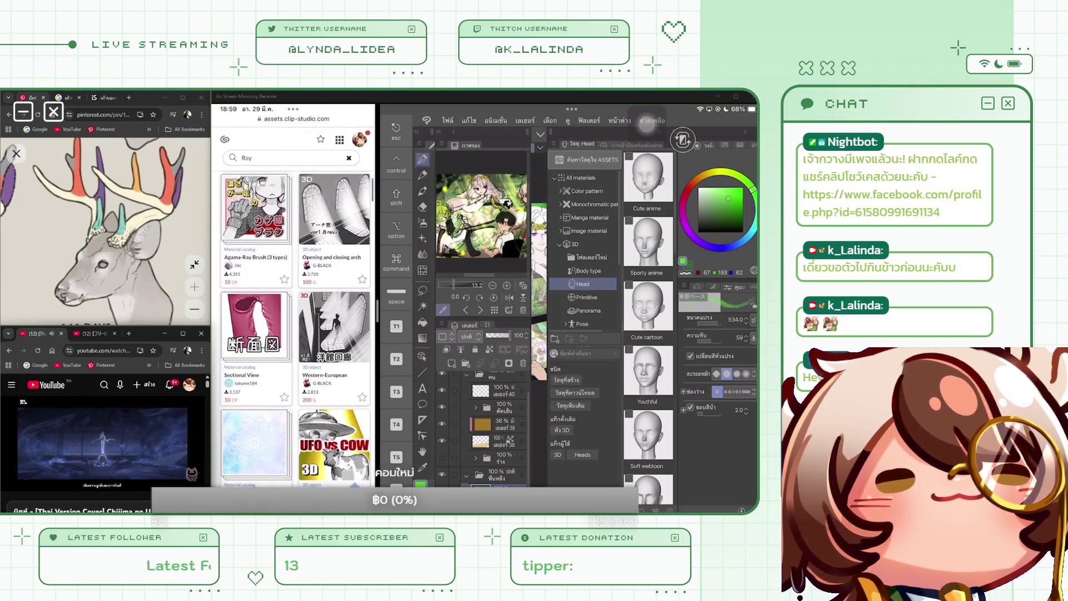
scroll(295, 334, down, 5)
scroll(295, 334, down, 6)
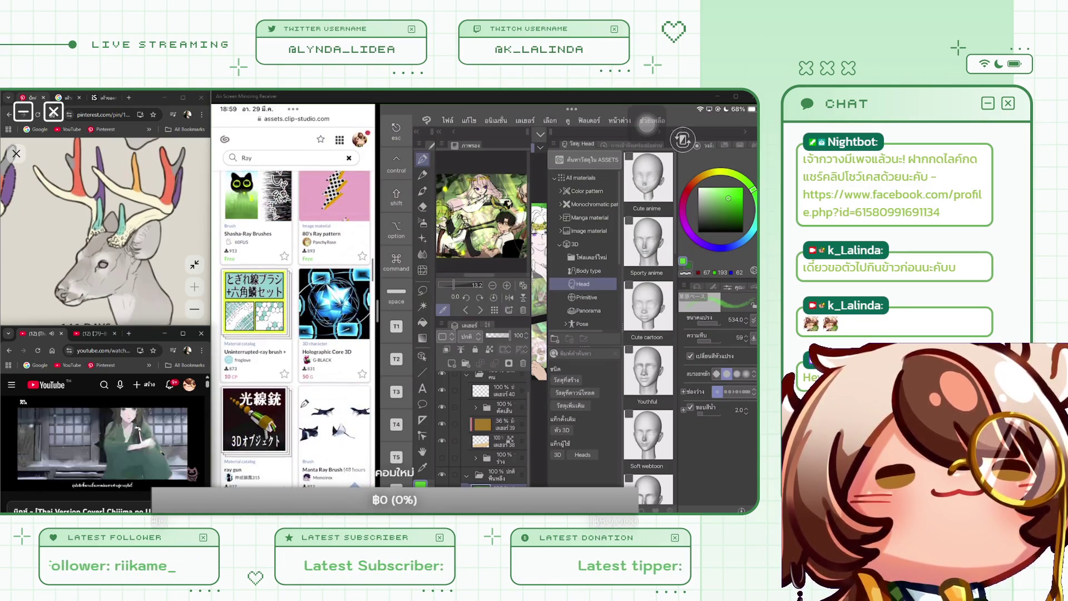
scroll(295, 333, up, 5)
scroll(295, 333, up, 5)
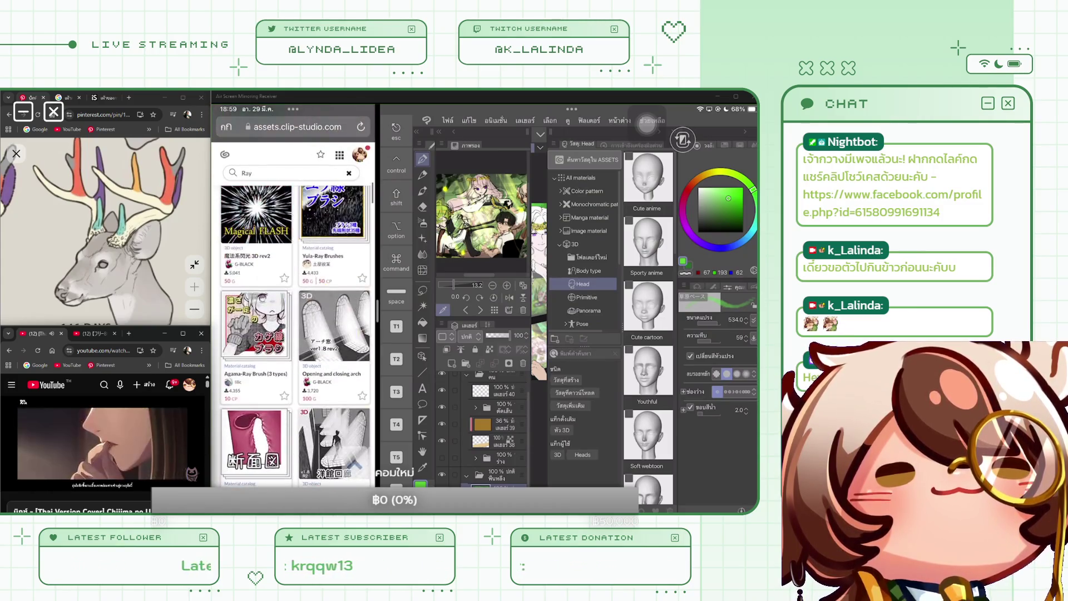
scroll(295, 334, up, 4)
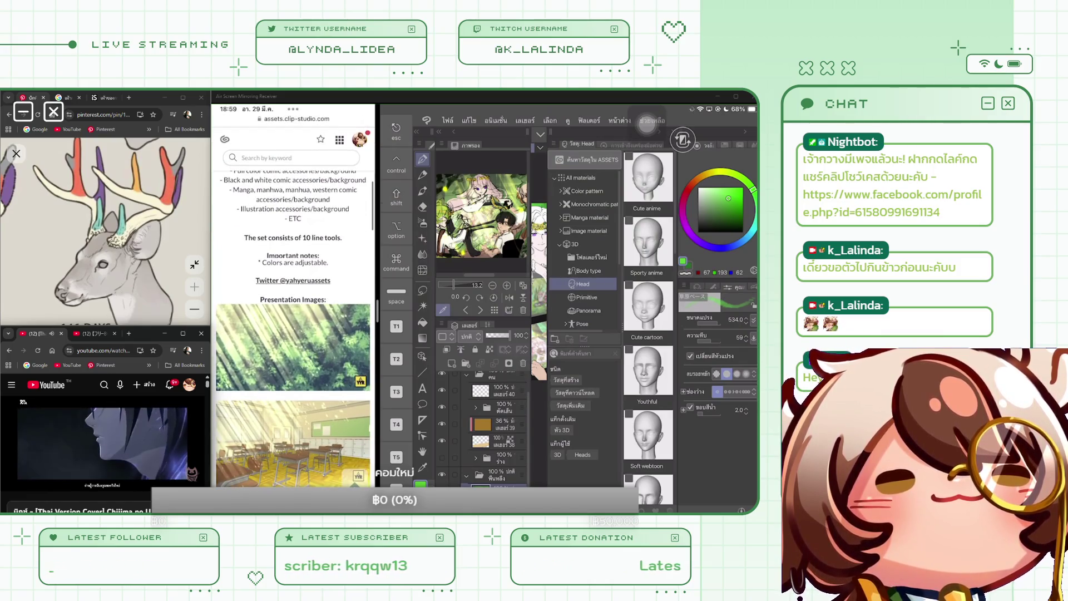
scroll(294, 300, down, 5)
scroll(293, 312, down, 10)
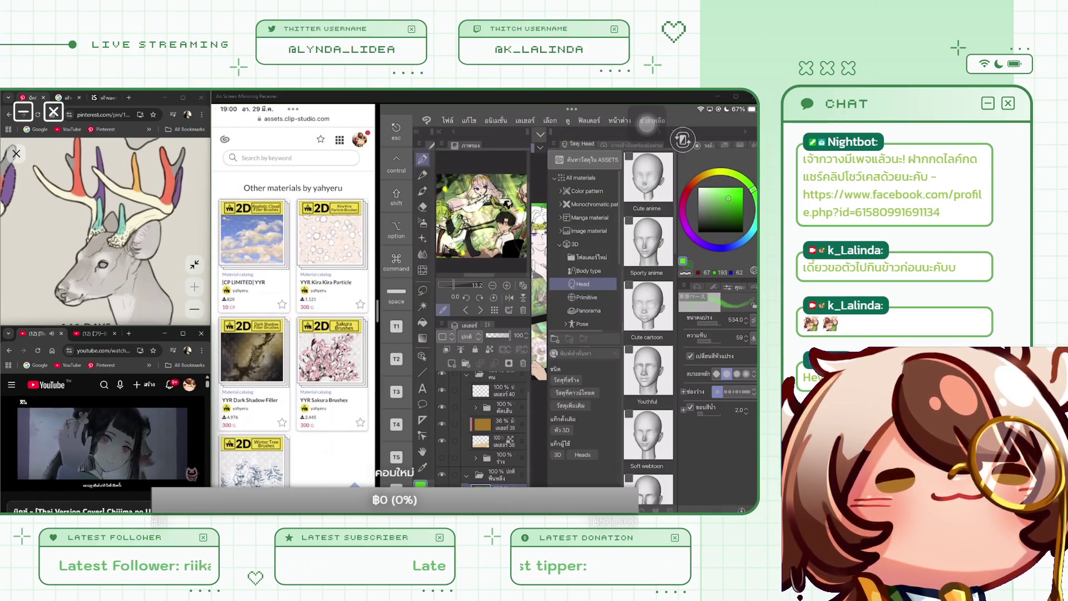
scroll(293, 300, up, 10)
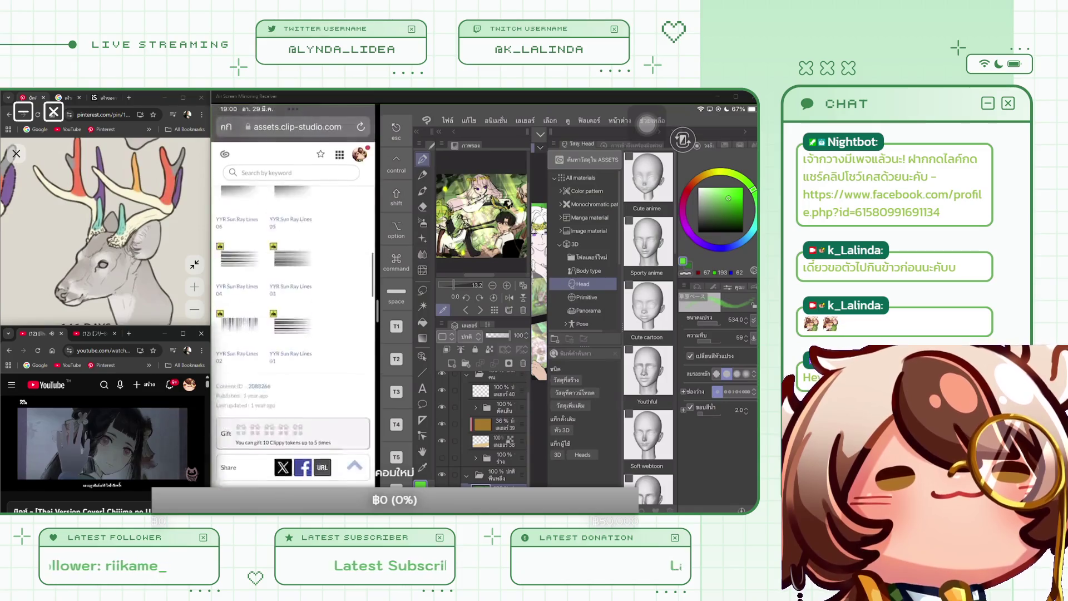
Run a new asset search for 'Tree'.
click(292, 172)
text(Tree)
key(Return)
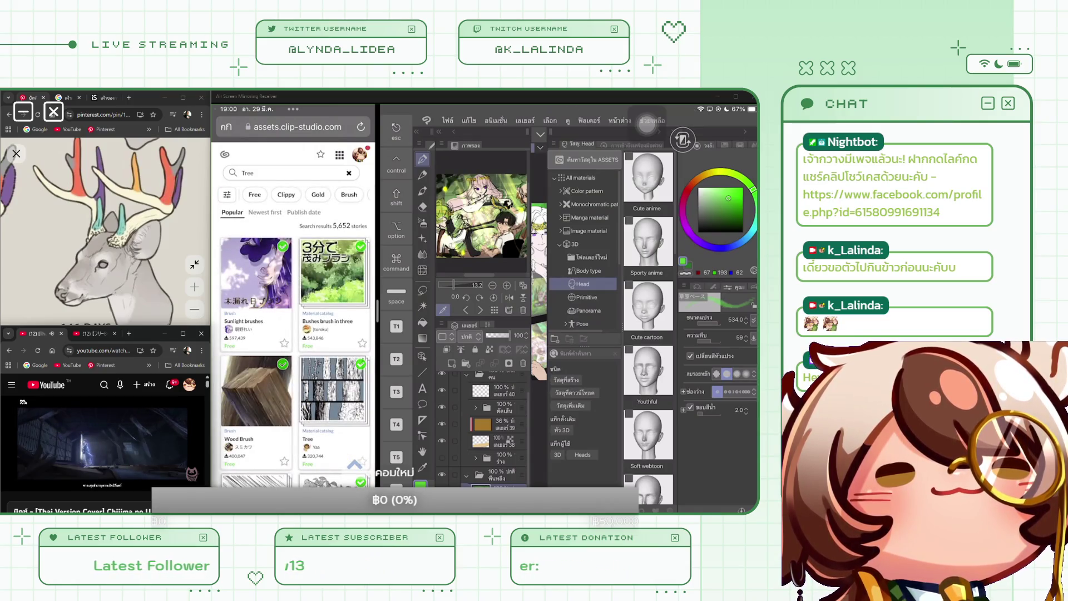
View the fantasy tree material page, then go back to the Tree results.
scroll(295, 328, down, 5)
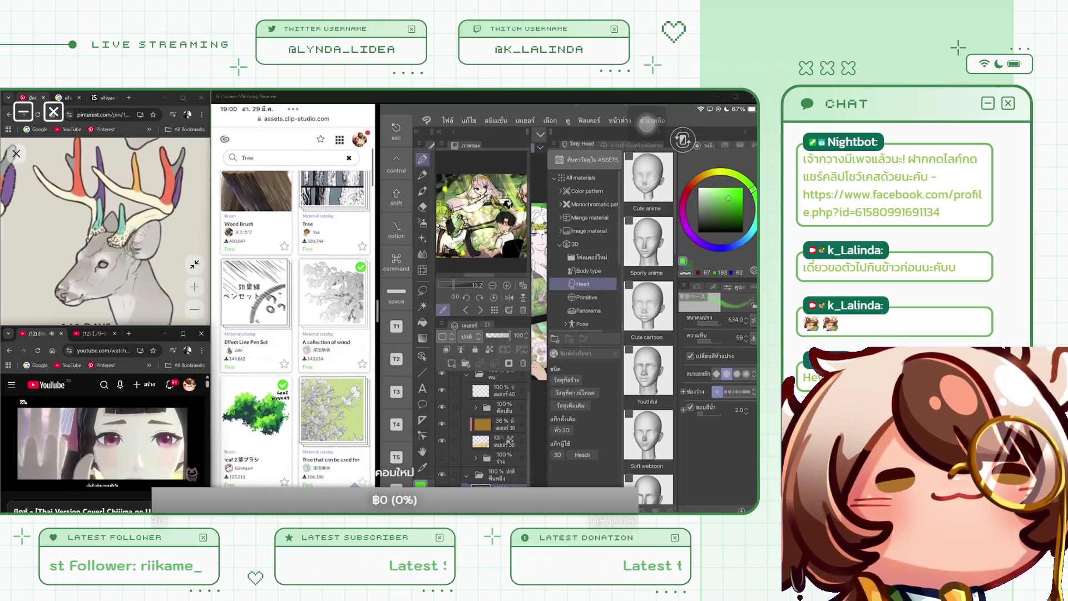
scroll(295, 278, up, 1)
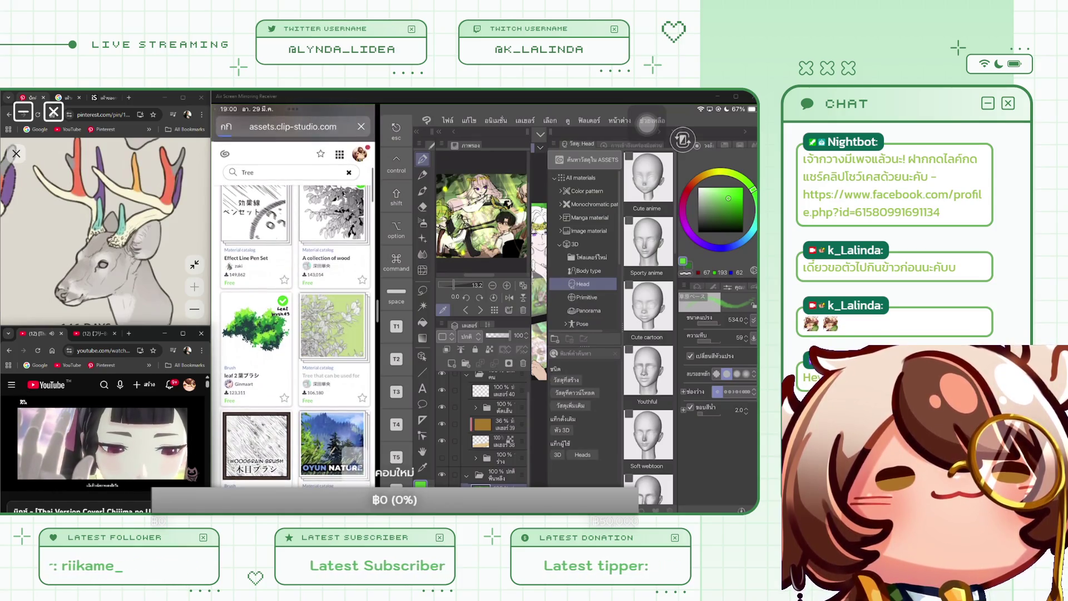
click(332, 328)
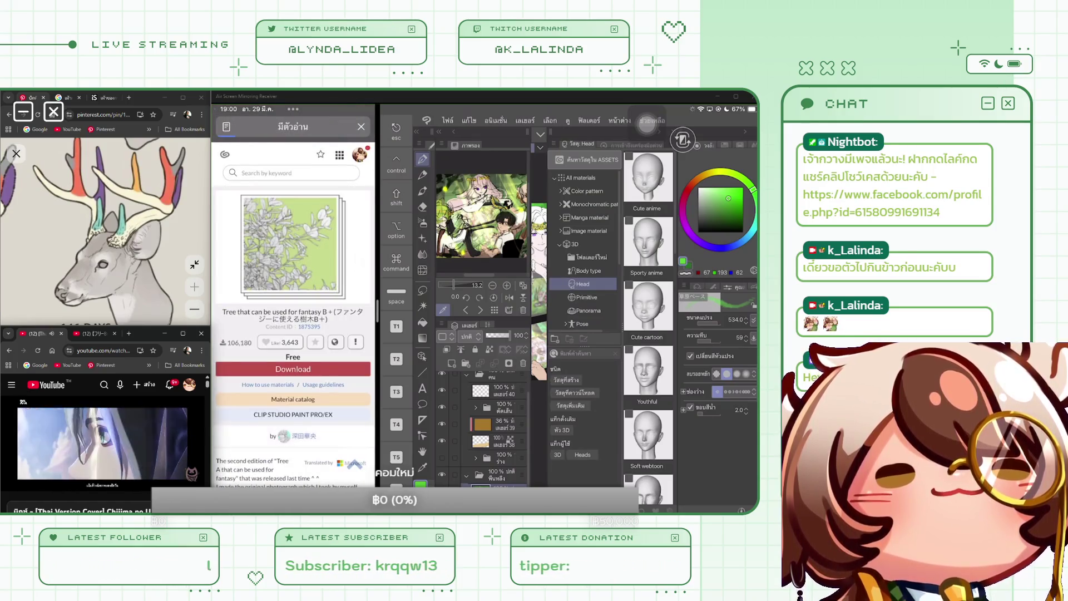
scroll(294, 320, down, 10)
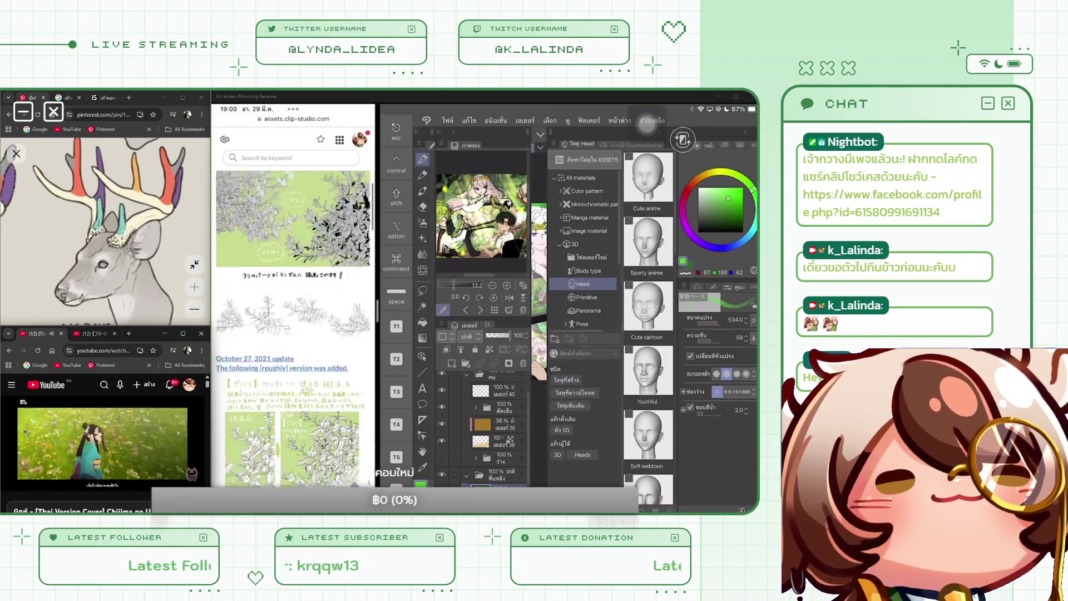
scroll(294, 295, up, 8)
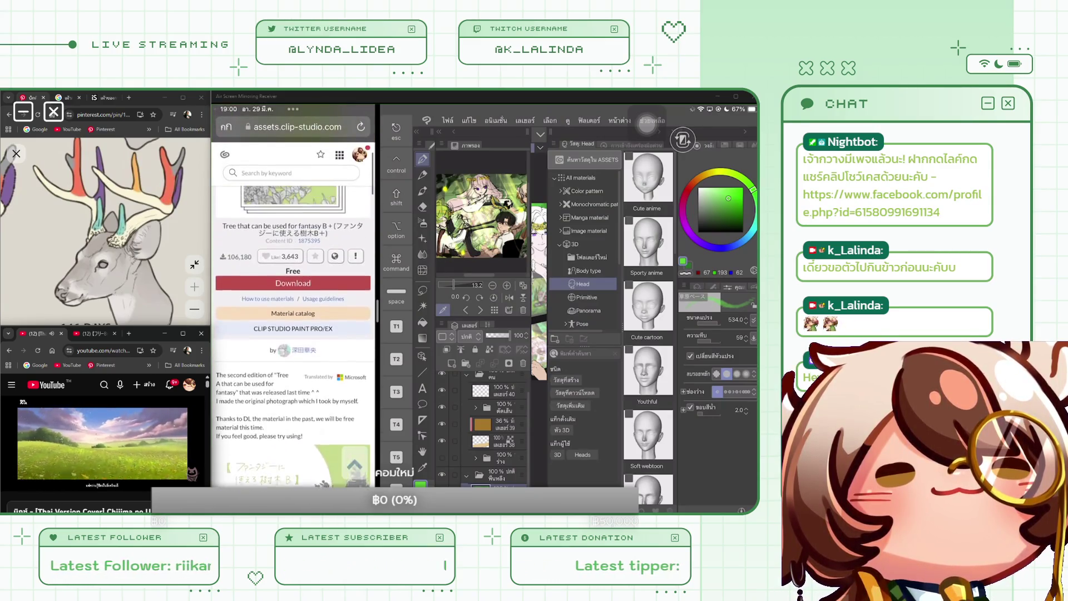
drag(215, 306, 334, 305)
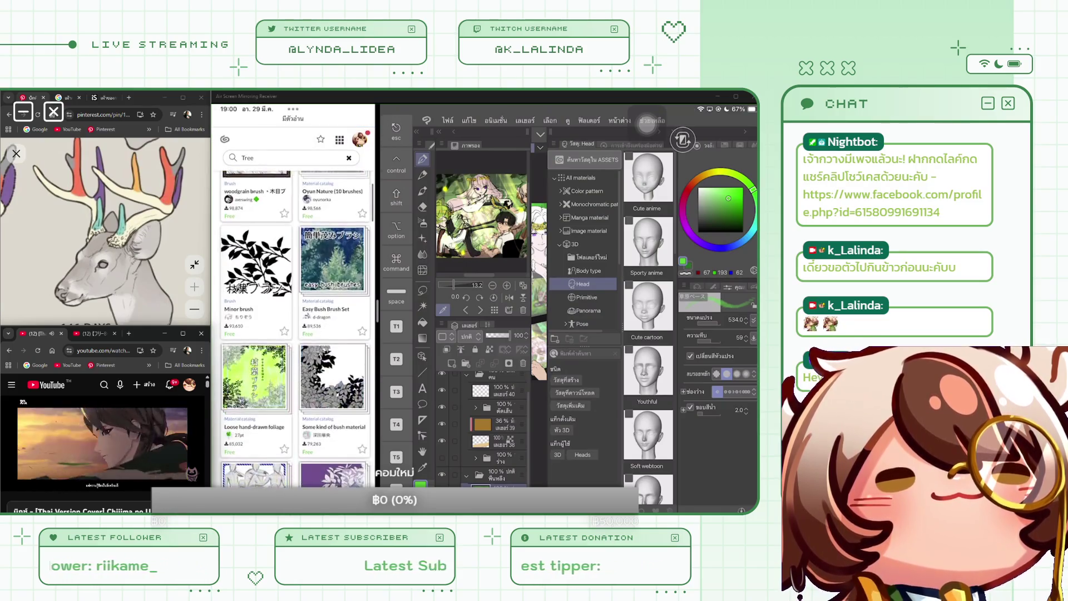
Scroll further through the results and review the Tree/Bush set 2 material page.
scroll(294, 328, down, 3)
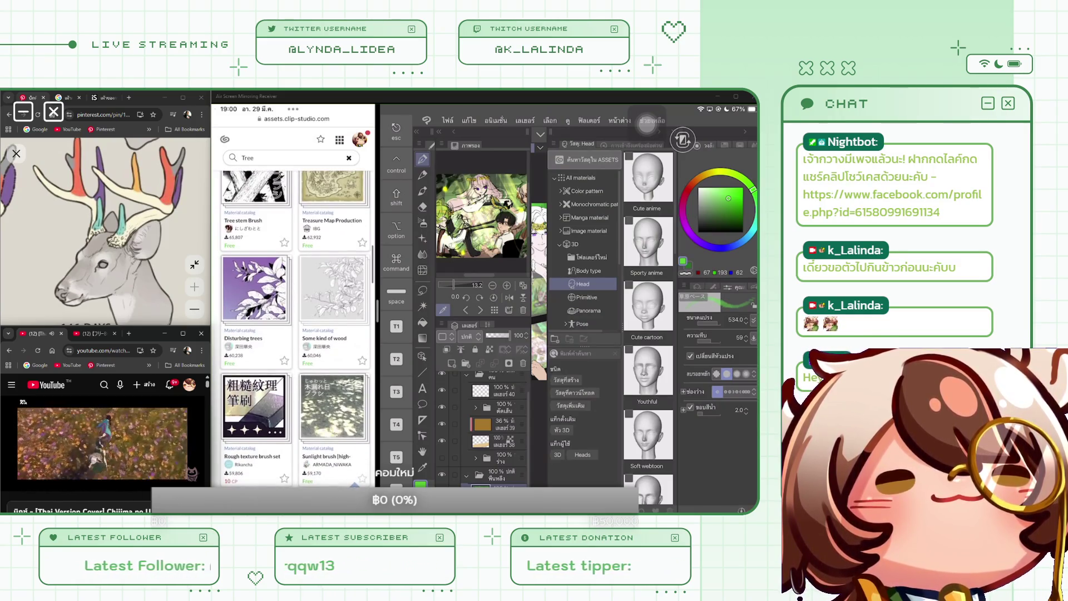
scroll(294, 328, up, 1)
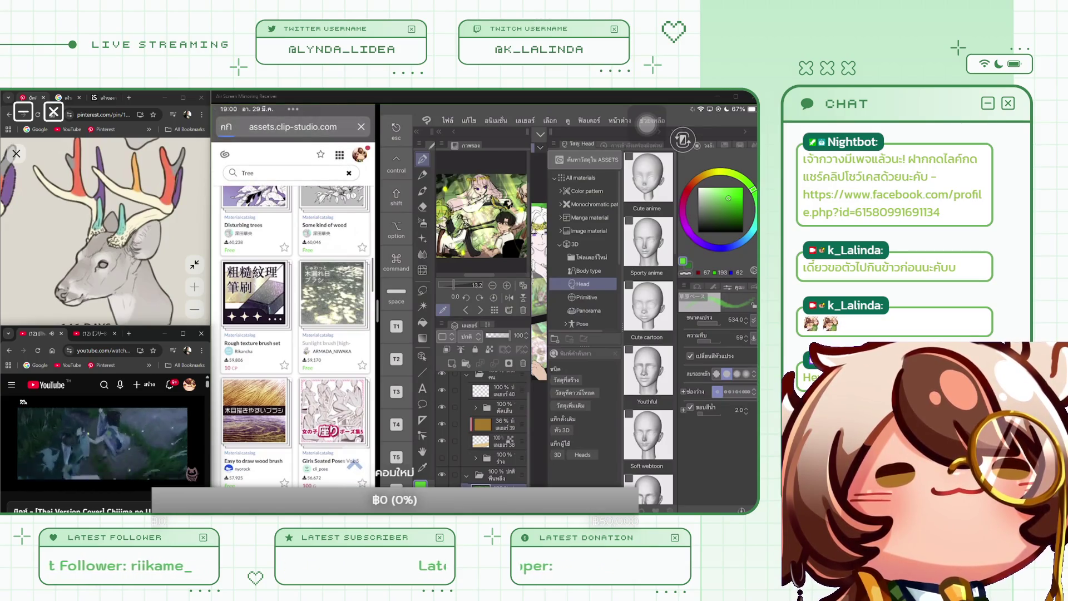
scroll(294, 328, down, 5)
scroll(294, 328, down, 3)
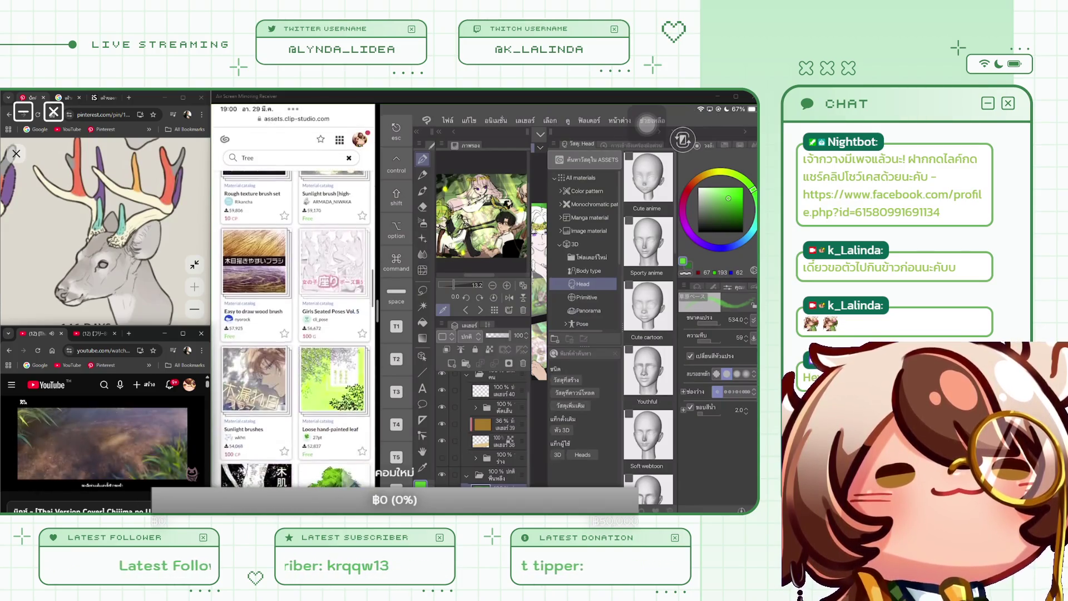
scroll(295, 328, down, 3)
scroll(295, 328, down, 2)
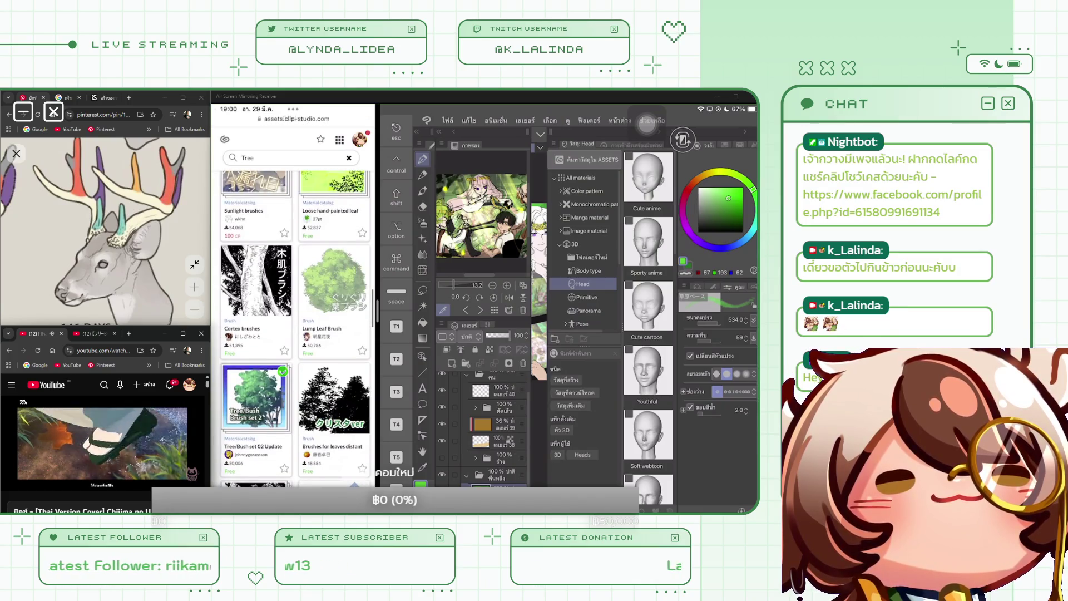
scroll(295, 329, up, 1)
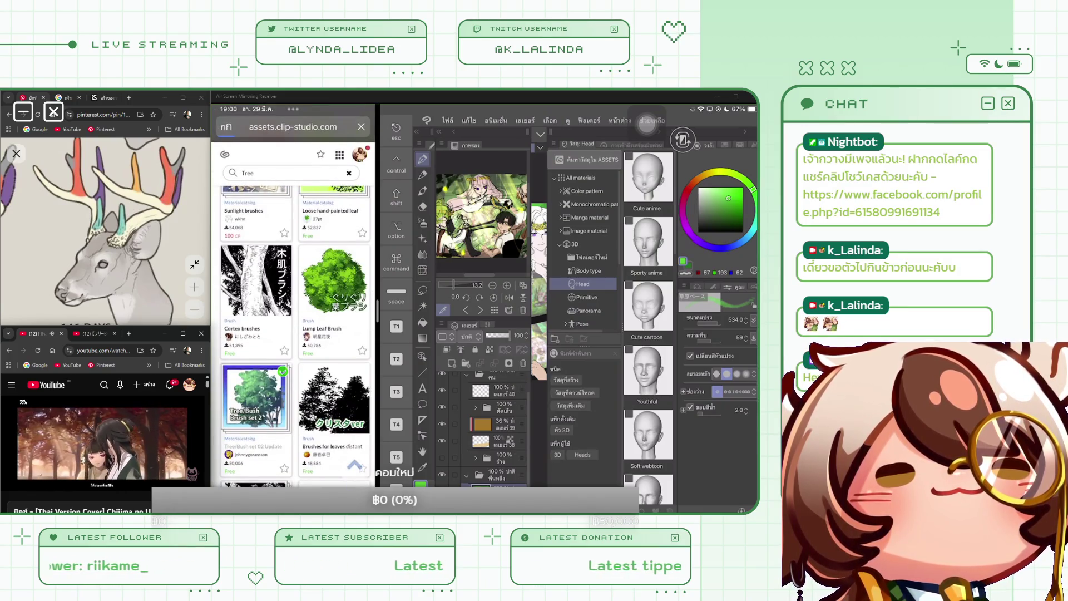
click(256, 395)
scroll(294, 312, down, 5)
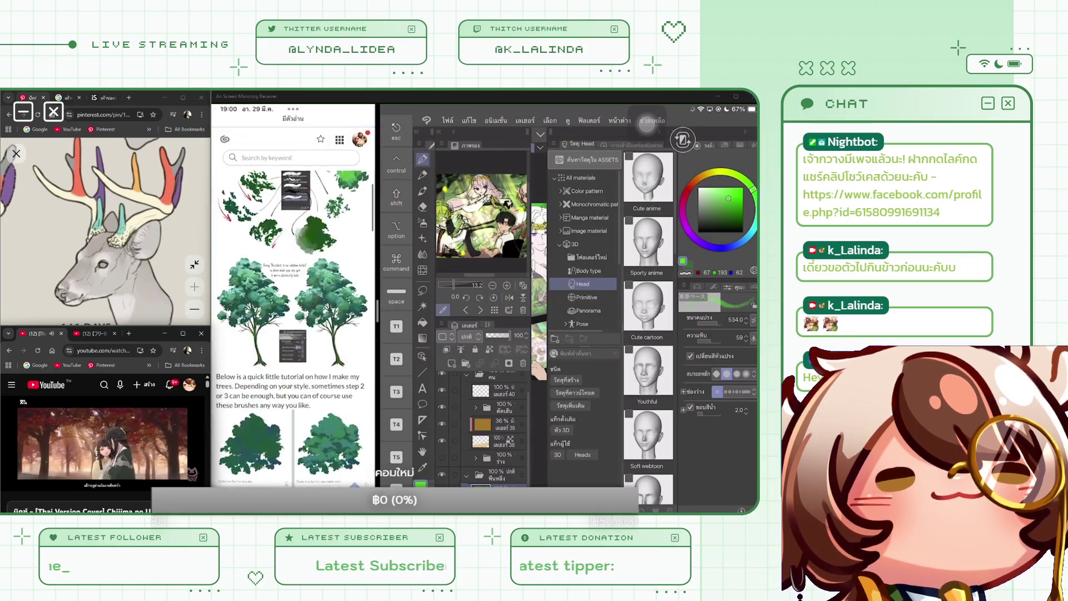
scroll(293, 329, down, 5)
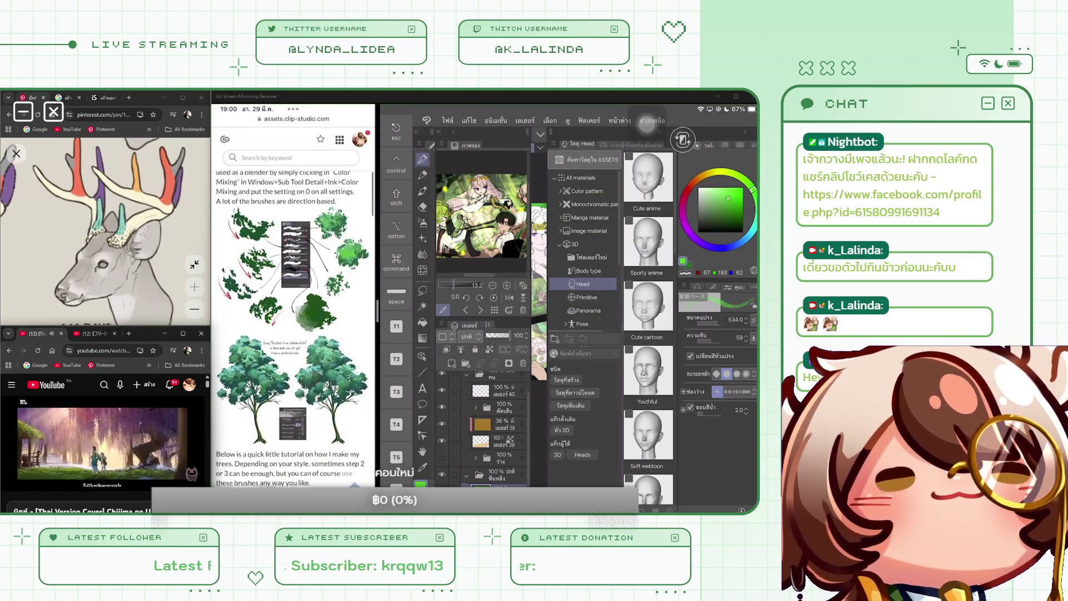
scroll(294, 328, up, 10)
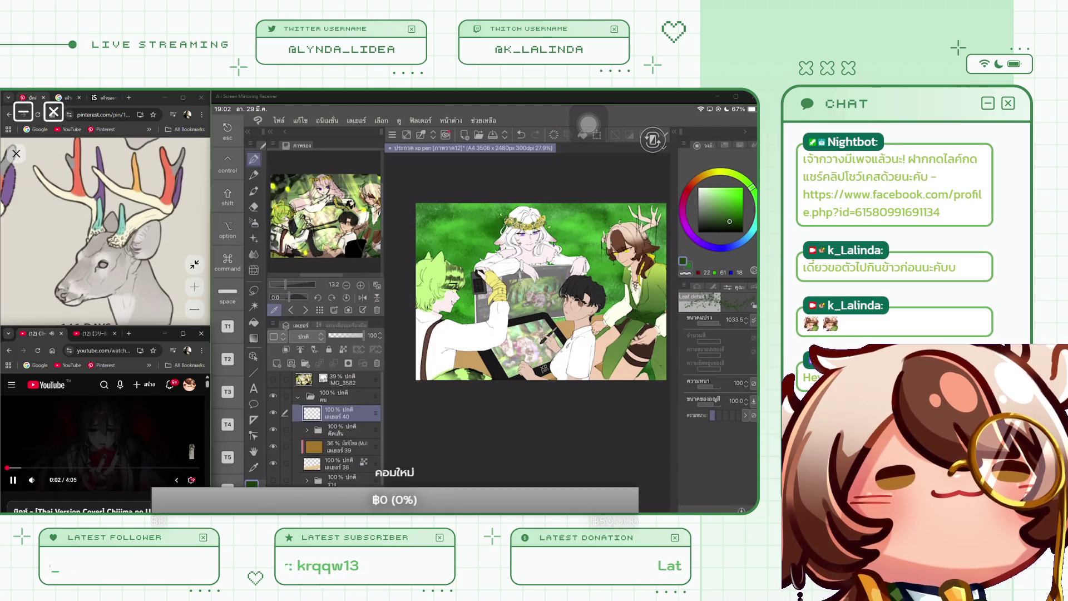
Test the Distant tree shadow 3, Fluff blender and Distant tree highlight brushes, undoing the shading.
click(714, 287)
click(717, 438)
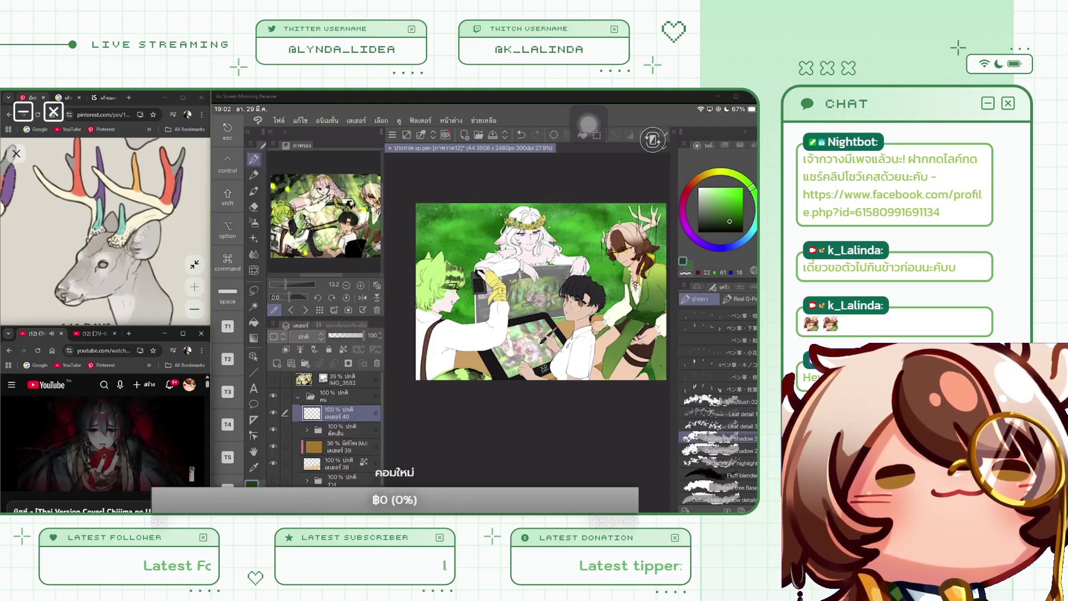
key(ctrl+z)
click(723, 463)
click(723, 475)
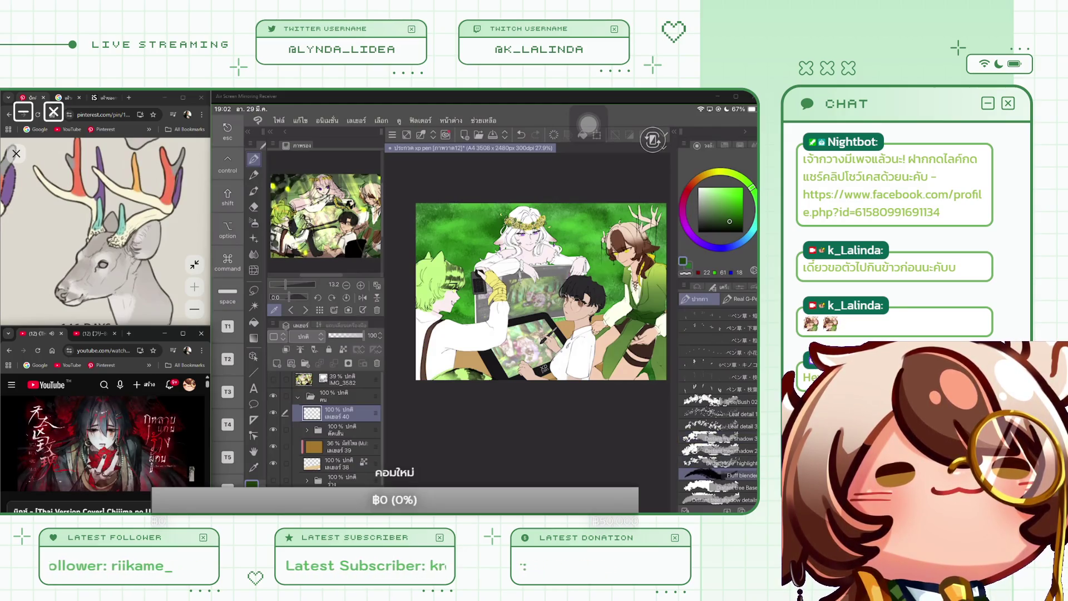
click(723, 463)
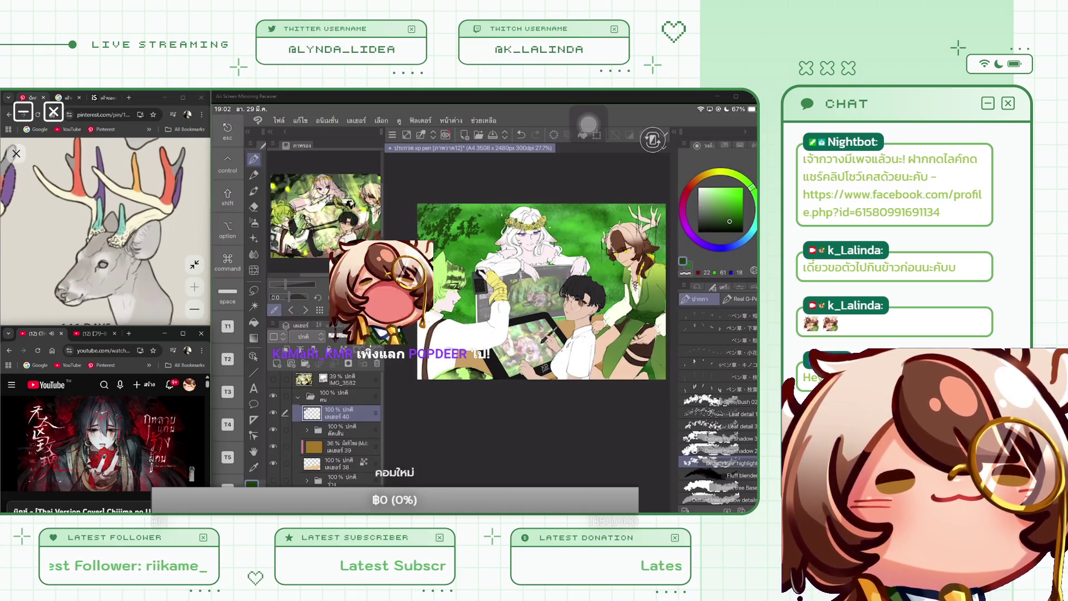
key(ctrl+z)
scroll(537, 298, up, 2)
Paint dark foliage in the top-left corner with the Tree/Bush 02 brush.
click(718, 401)
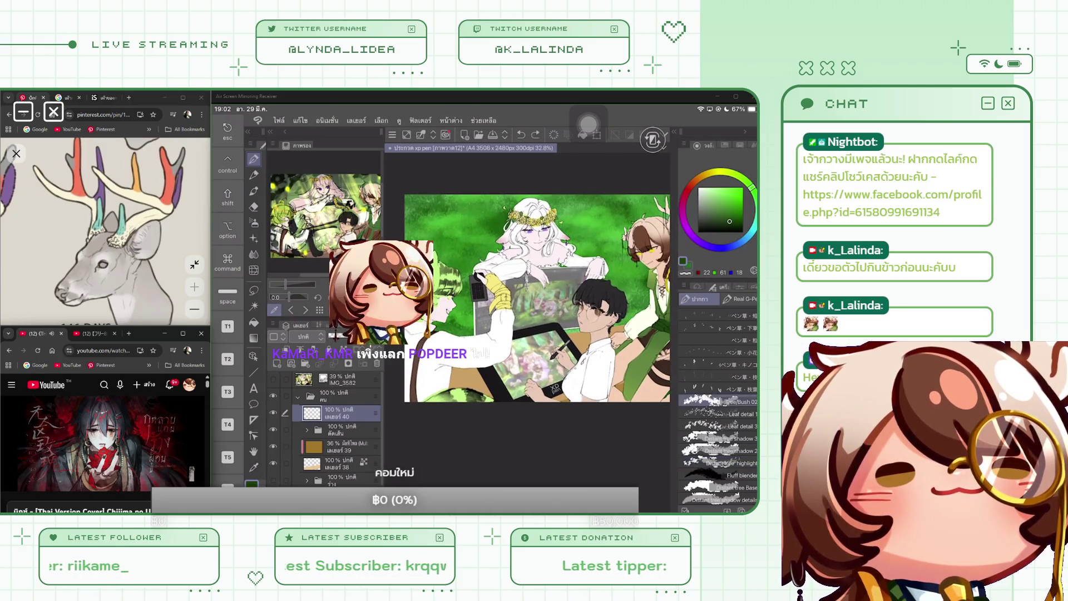
drag(423, 197, 468, 239)
key(ctrl+z)
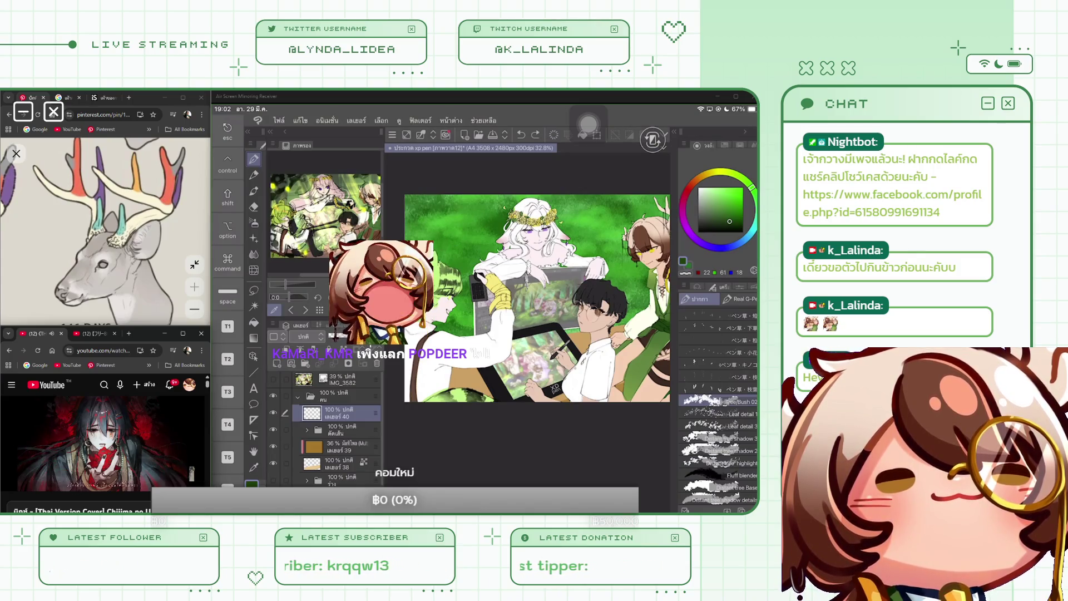
drag(411, 200, 478, 267)
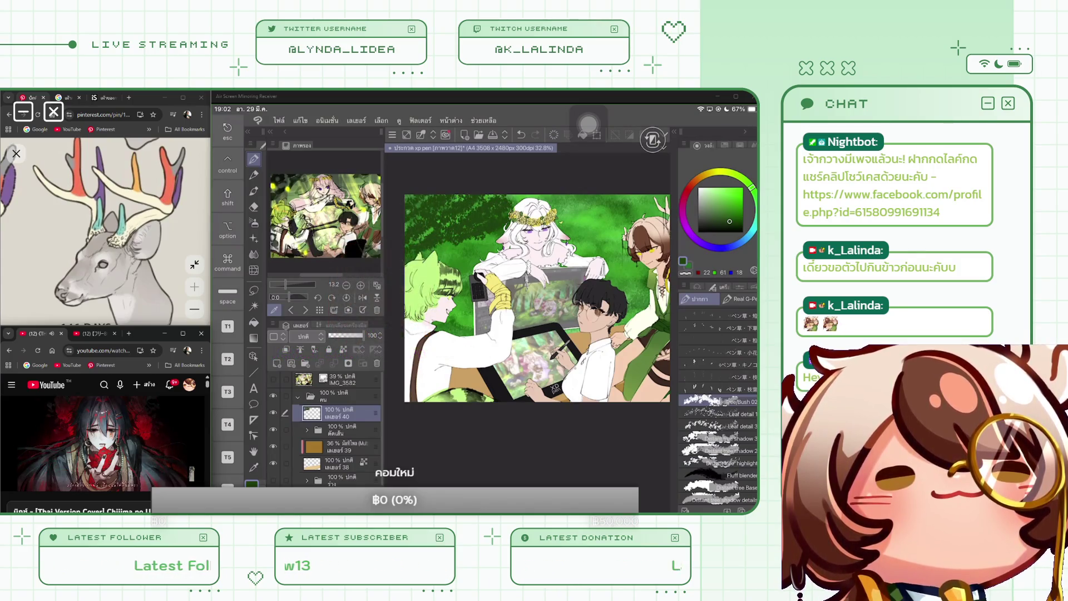
Try dark corner strokes with Distant tree shadow 3 and 2, removing each test.
click(717, 439)
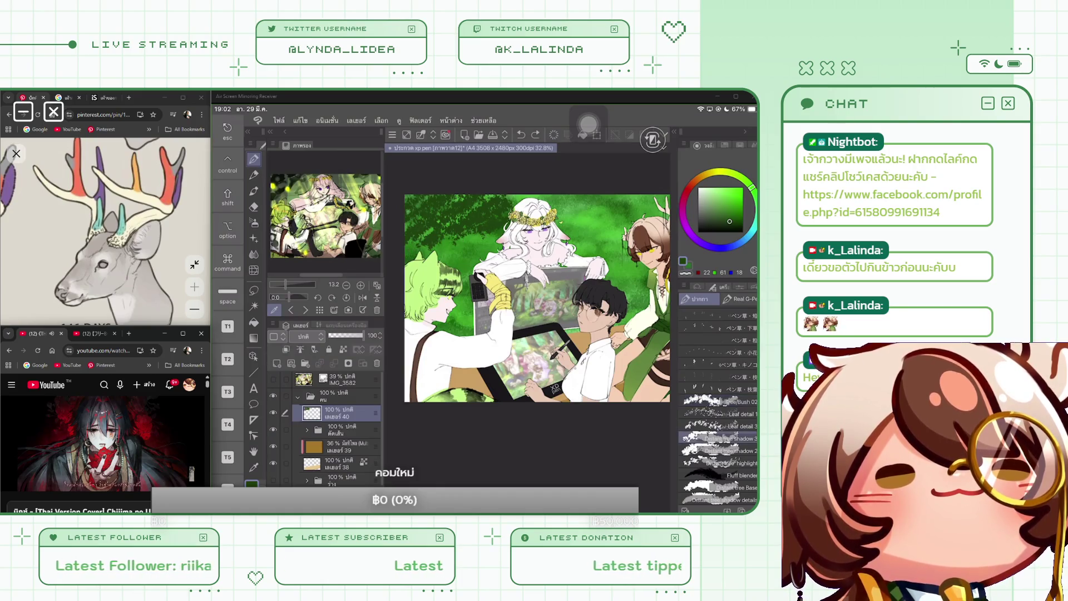
drag(412, 217, 462, 267)
mouse_move(457, 228)
mouse_down()
mouse_move(476, 250)
mouse_move(420, 256)
mouse_up()
key(Delete)
drag(409, 211, 484, 217)
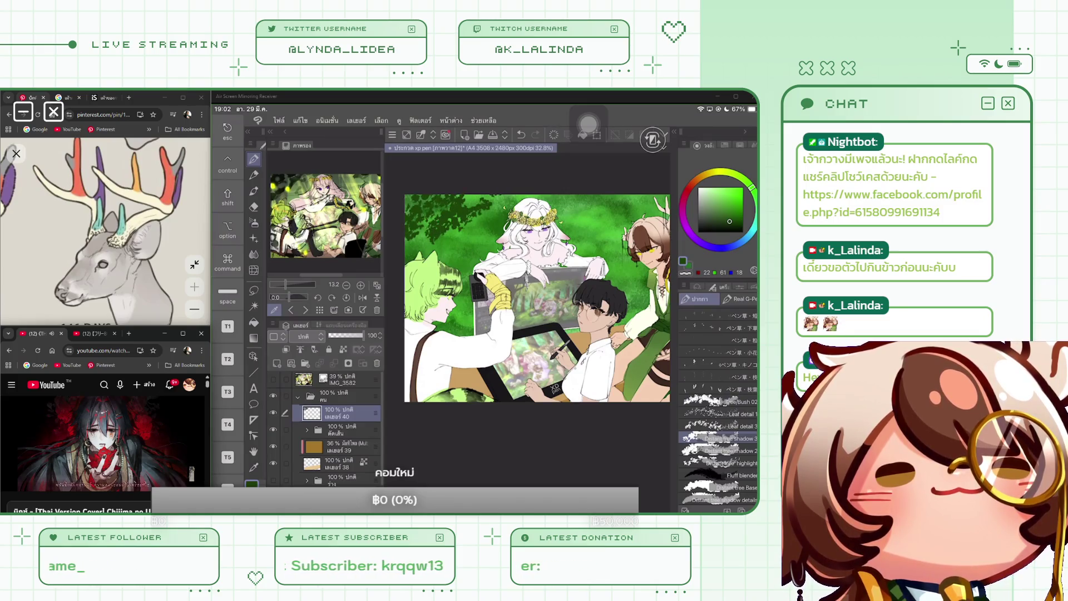
key(Delete)
click(718, 450)
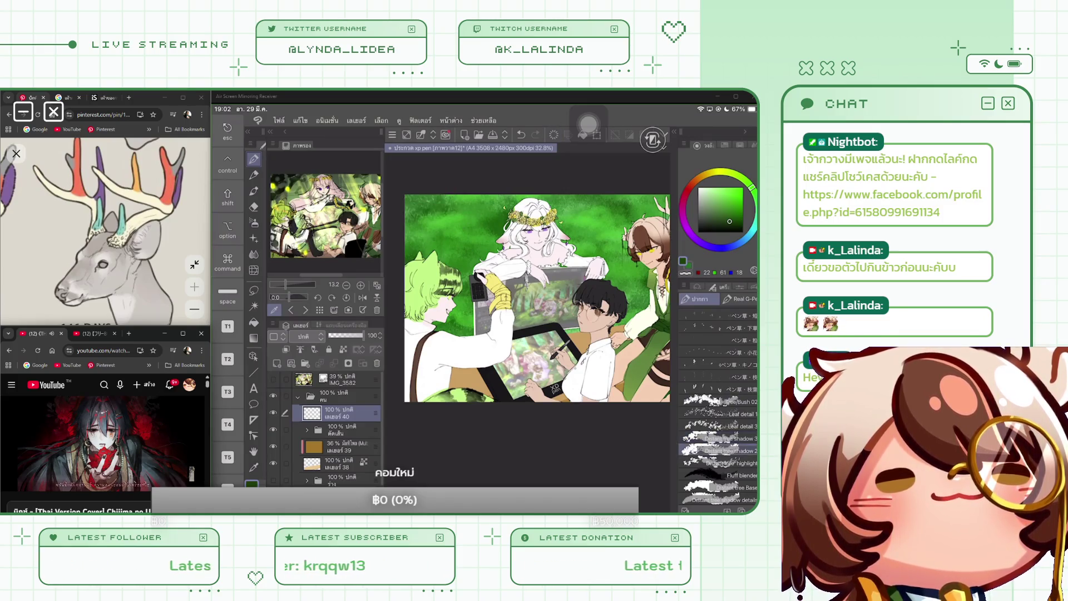
drag(411, 200, 468, 261)
drag(459, 203, 476, 230)
key(ctrl+z)
key(ctrl+z)
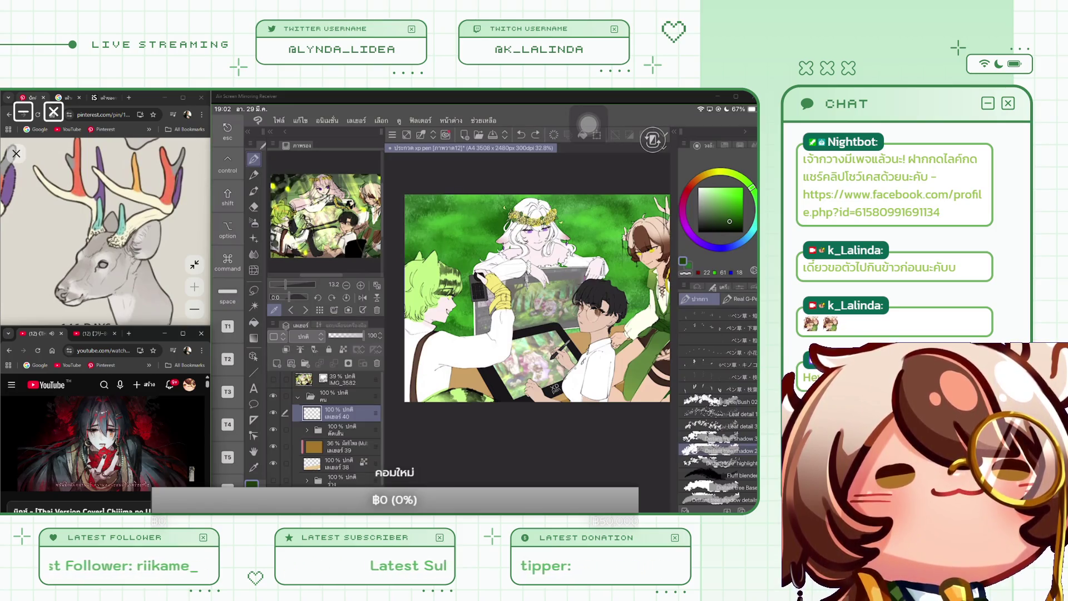
scroll(718, 407, down, 5)
scroll(718, 401, down, 5)
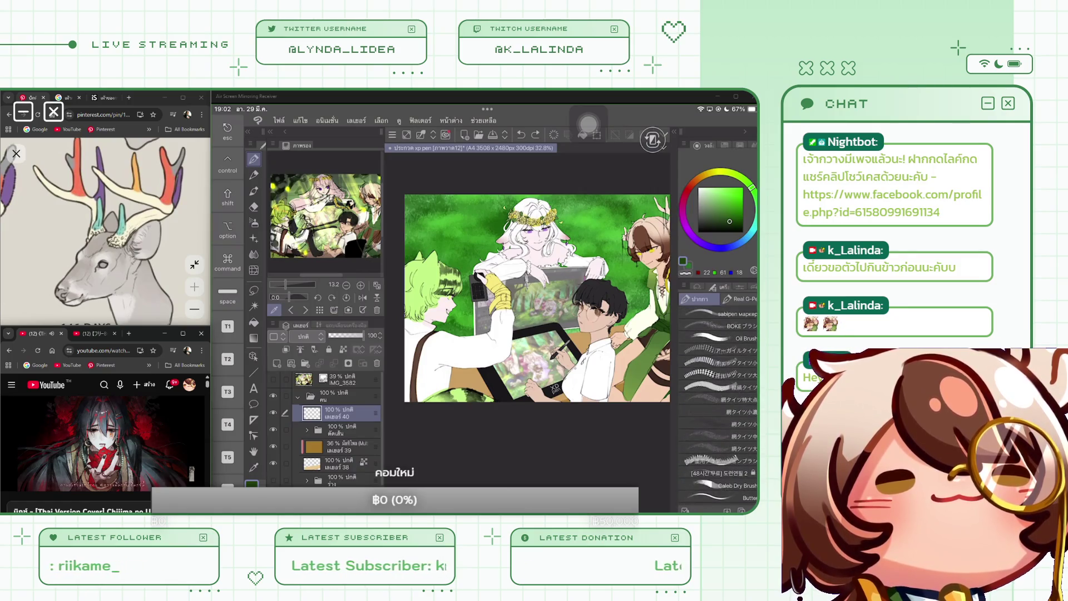
Select the bush brush from the sub-tool list for painting foliage.
scroll(717, 406, down, 10)
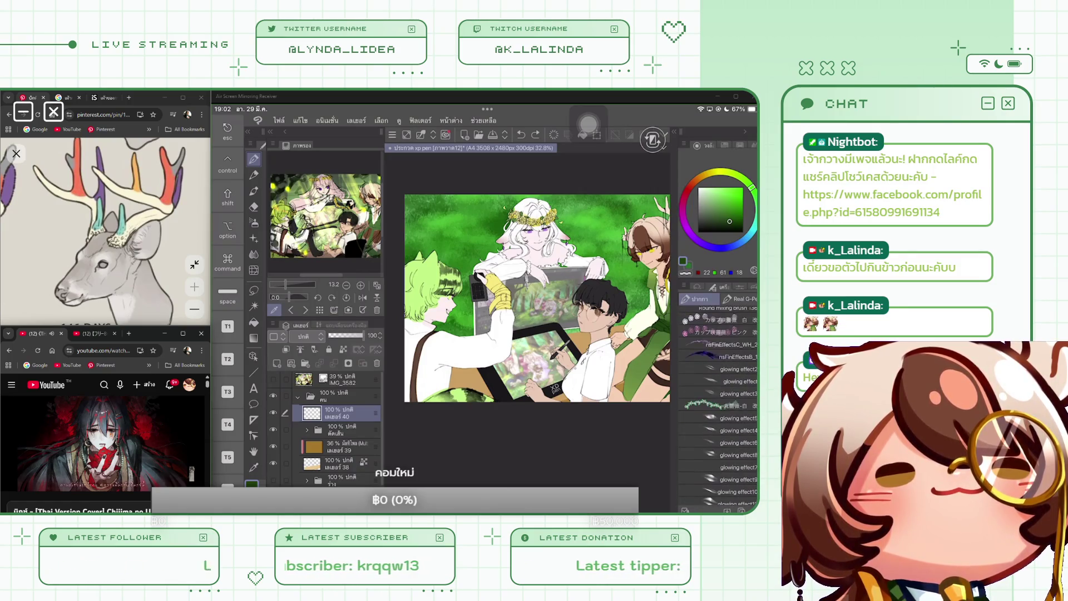
scroll(718, 406, up, 5)
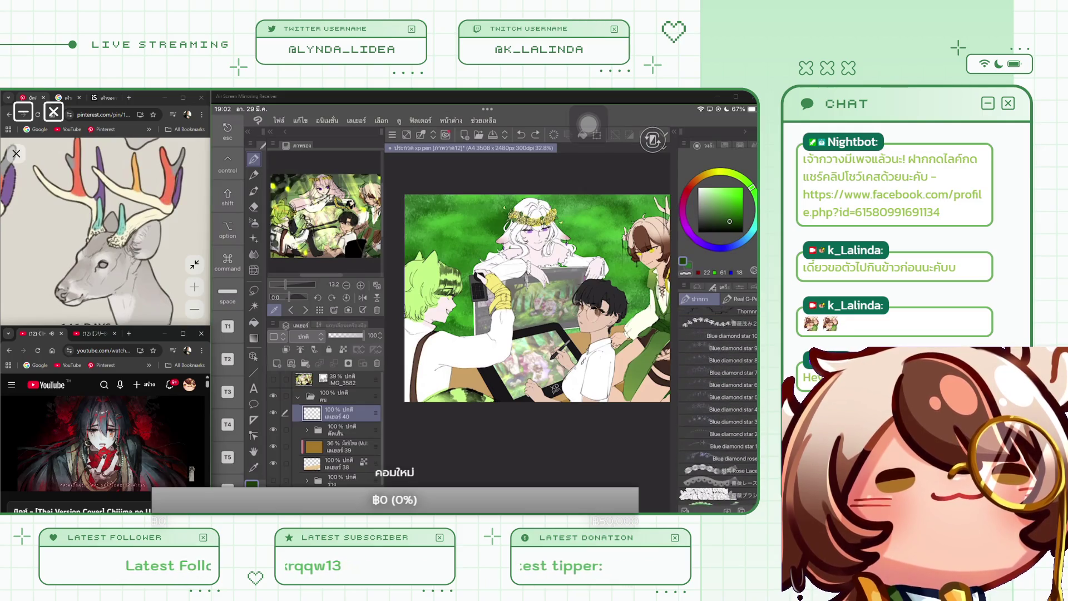
click(718, 435)
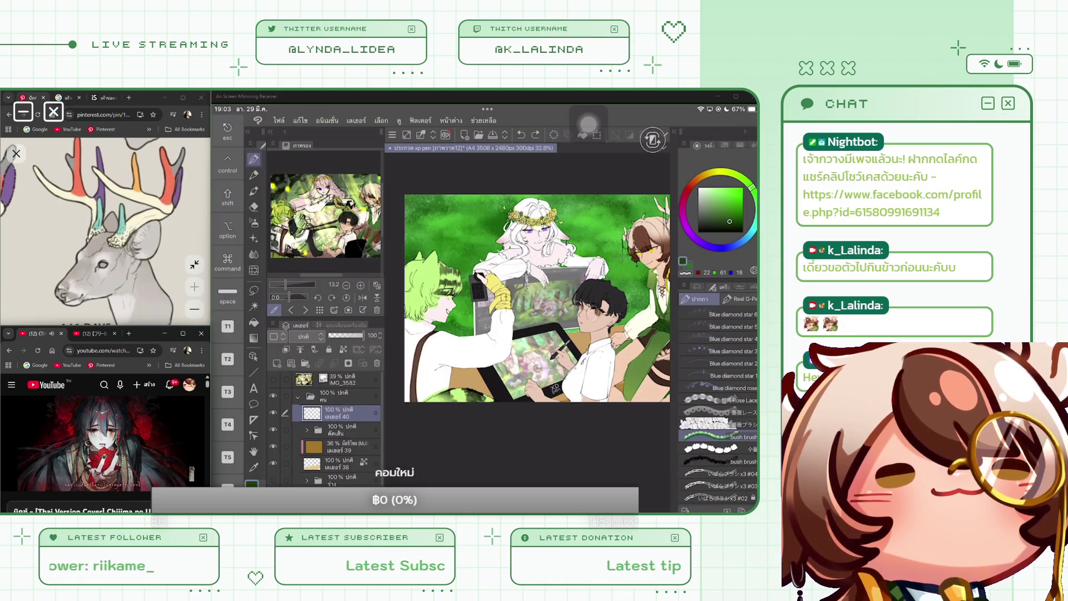
Look through the Add sub tool catalog, cancel it, and open Safari in Split View.
scroll(717, 406, down, 10)
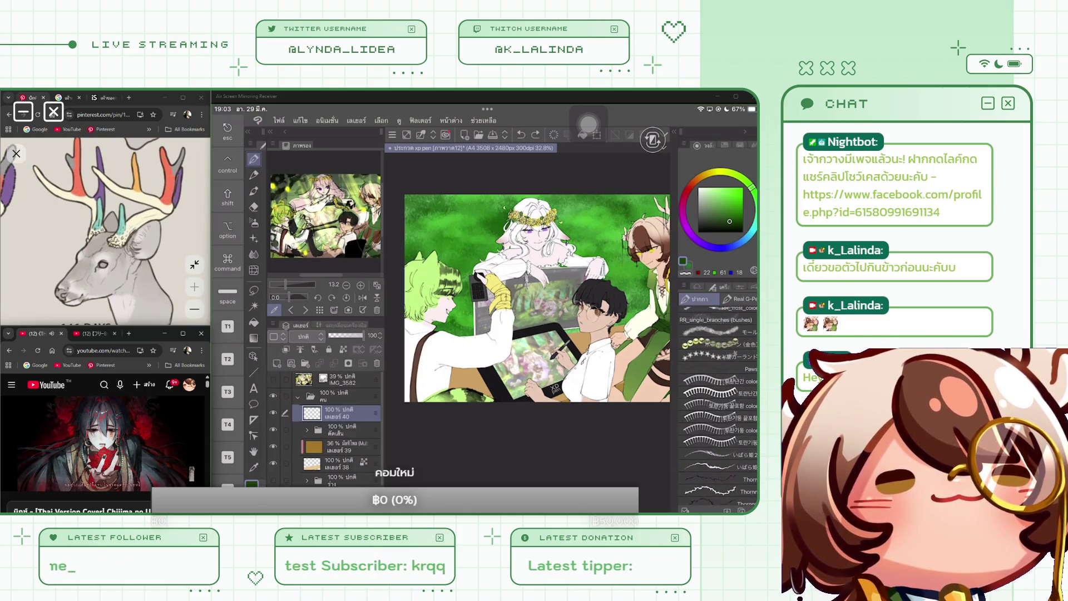
scroll(717, 406, down, 10)
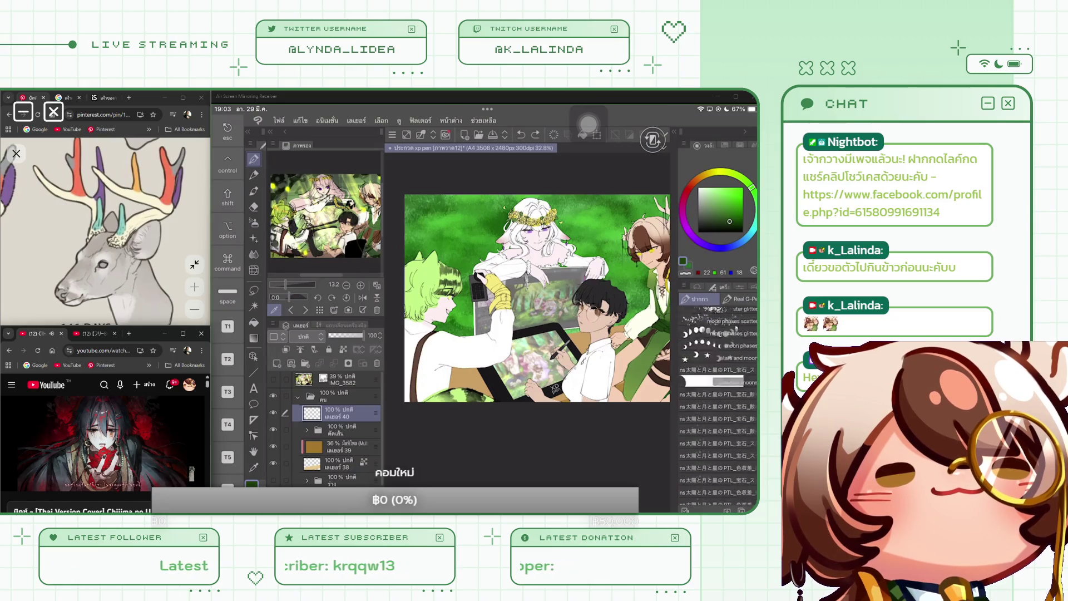
scroll(718, 406, down, 10)
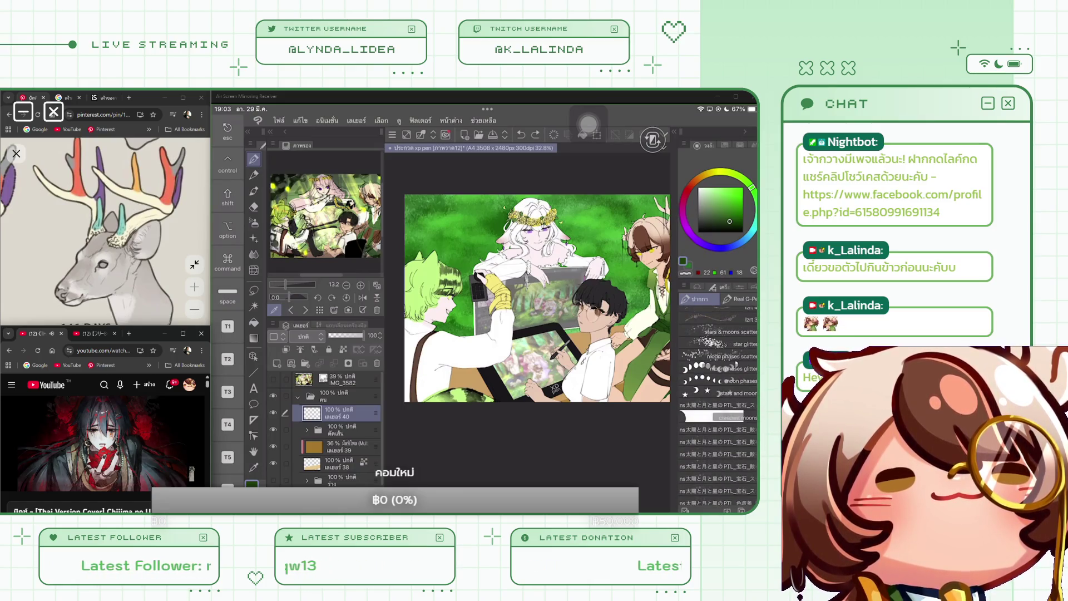
scroll(717, 406, down, 10)
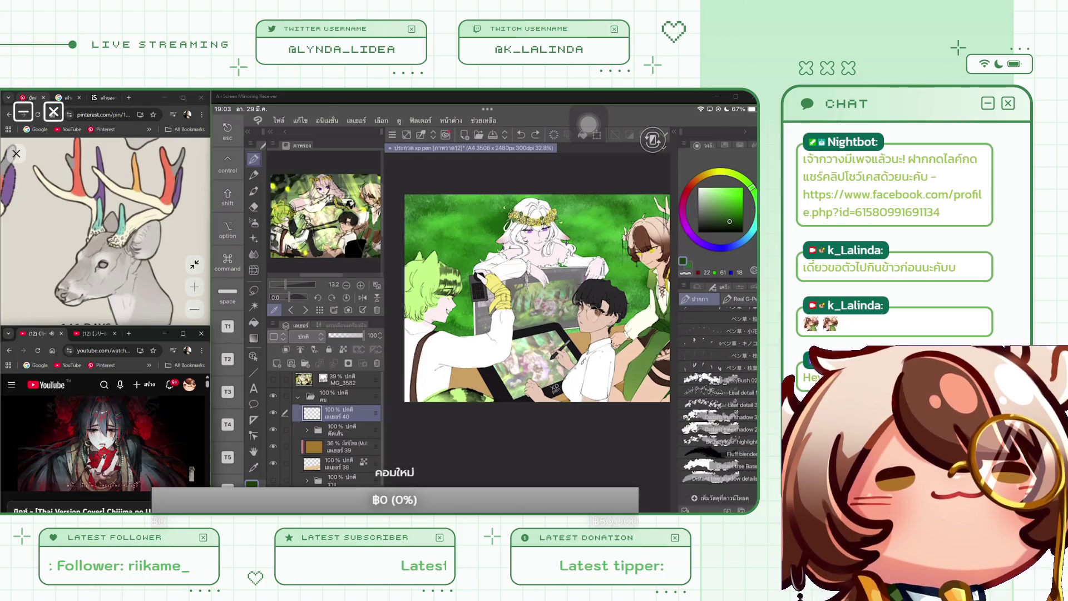
click(723, 498)
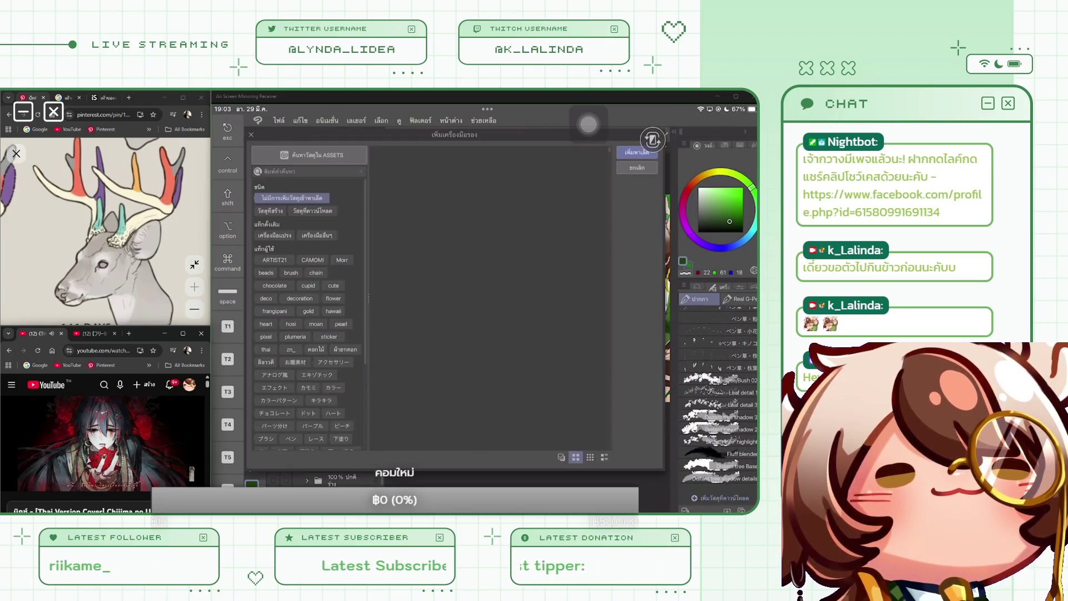
scroll(488, 300, down, 10)
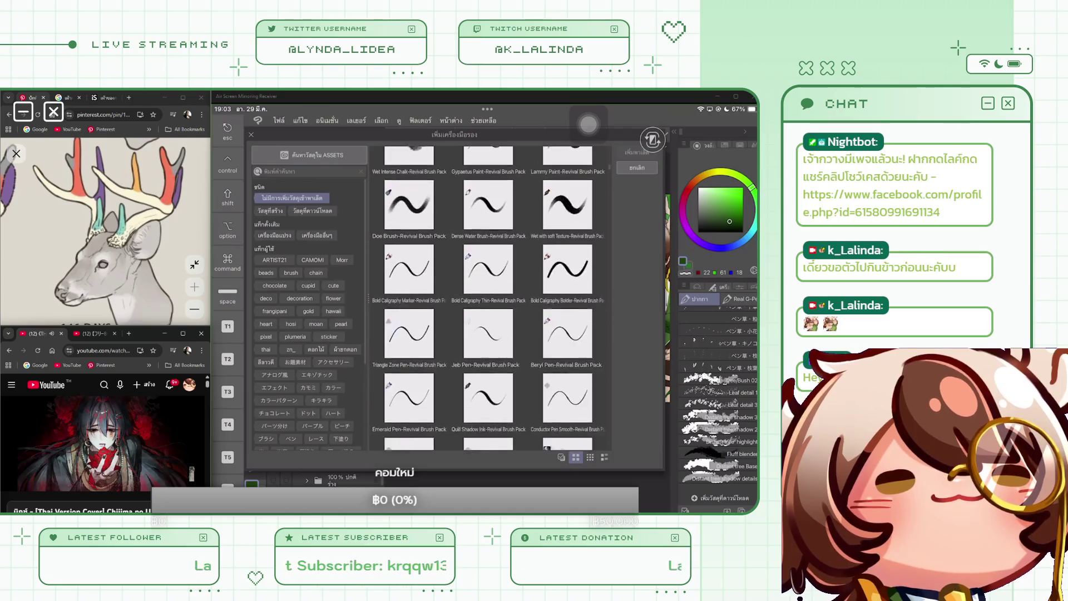
click(637, 167)
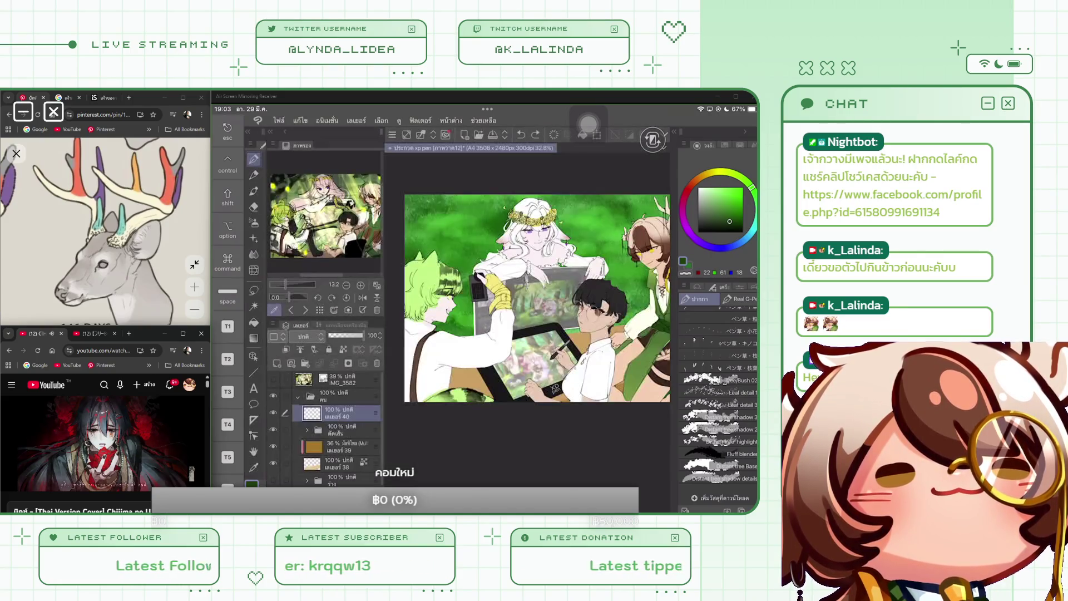
drag(484, 510, 484, 468)
mouse_move(570, 479)
mouse_down()
mouse_move(584, 437)
mouse_move(389, 350)
mouse_move(544, 302)
mouse_move(745, 305)
mouse_up()
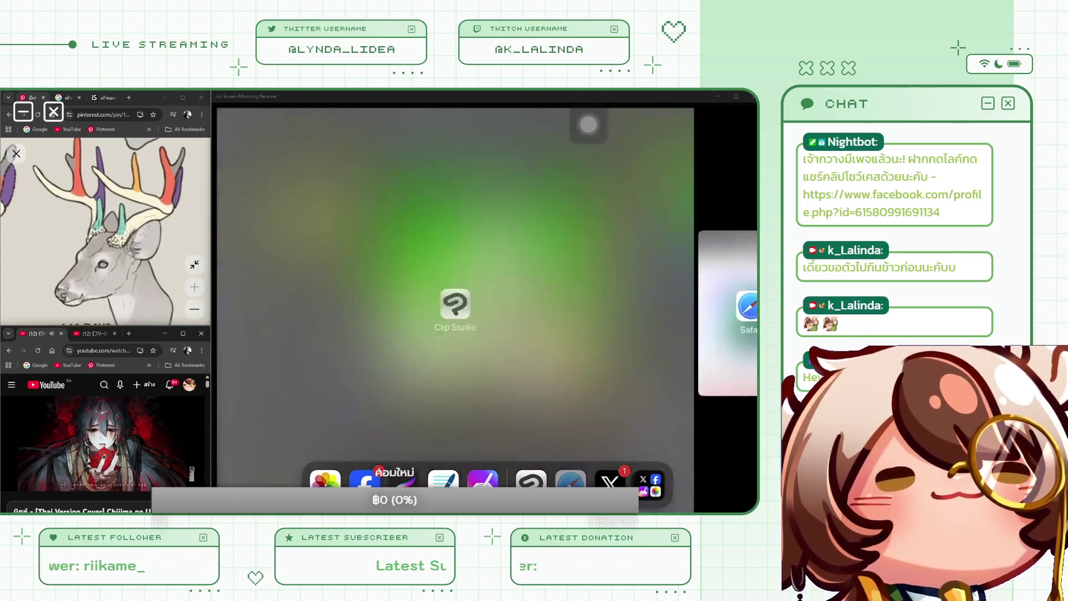
Search Clip Studio Assets for 'Tree' from the tree brush page.
scroll(623, 334, down, 5)
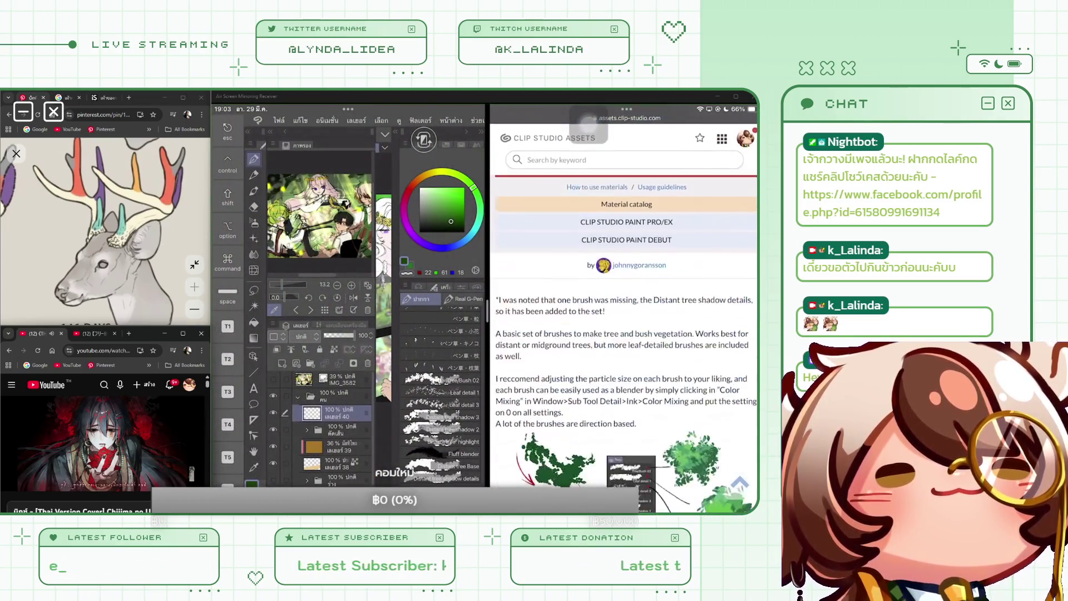
scroll(623, 334, down, 10)
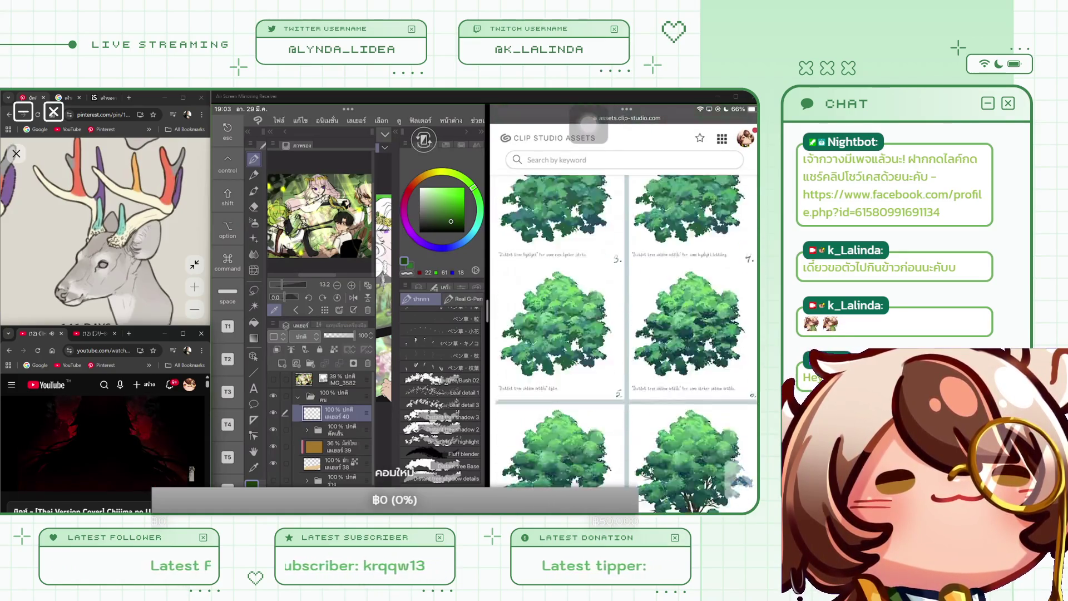
scroll(623, 334, down, 5)
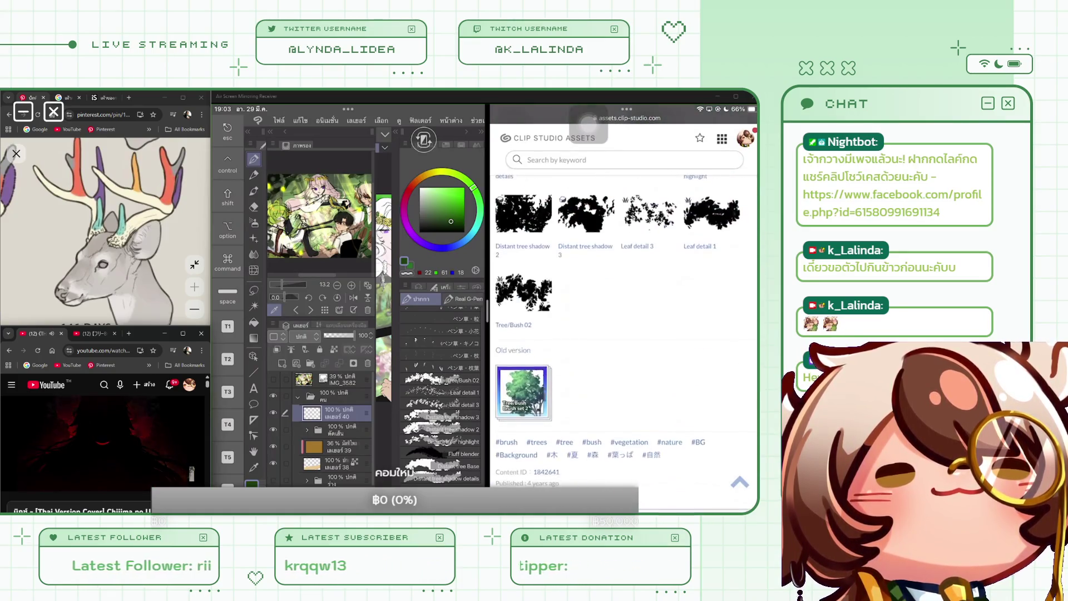
click(623, 160)
text(Tree)
key(Return)
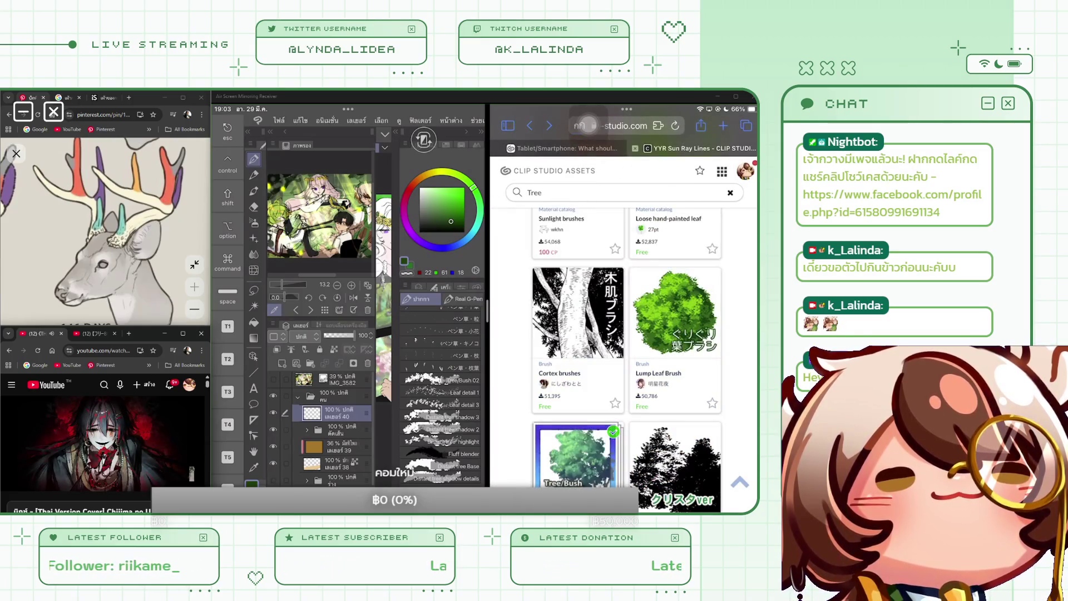
Scroll through the Tree results grid of tree, leaf and foliage brush materials.
scroll(623, 334, down, 5)
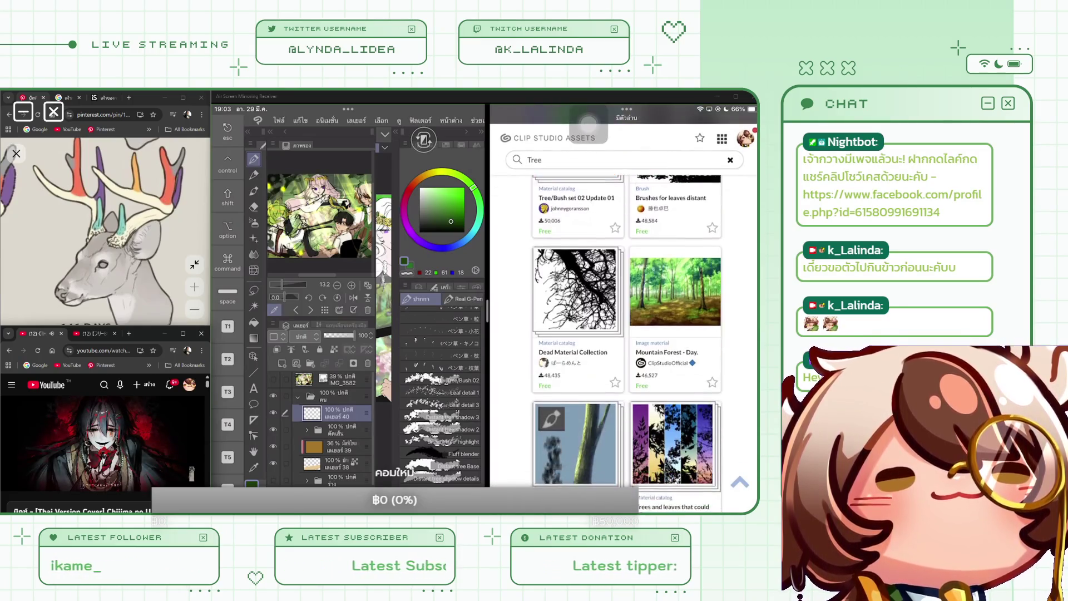
scroll(623, 334, down, 3)
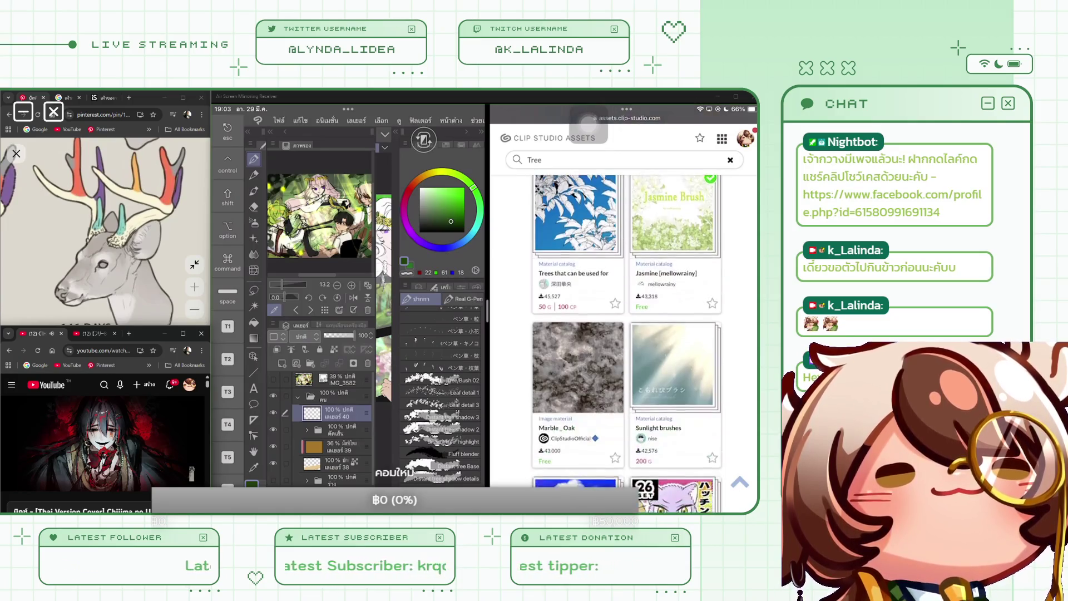
scroll(623, 334, down, 4)
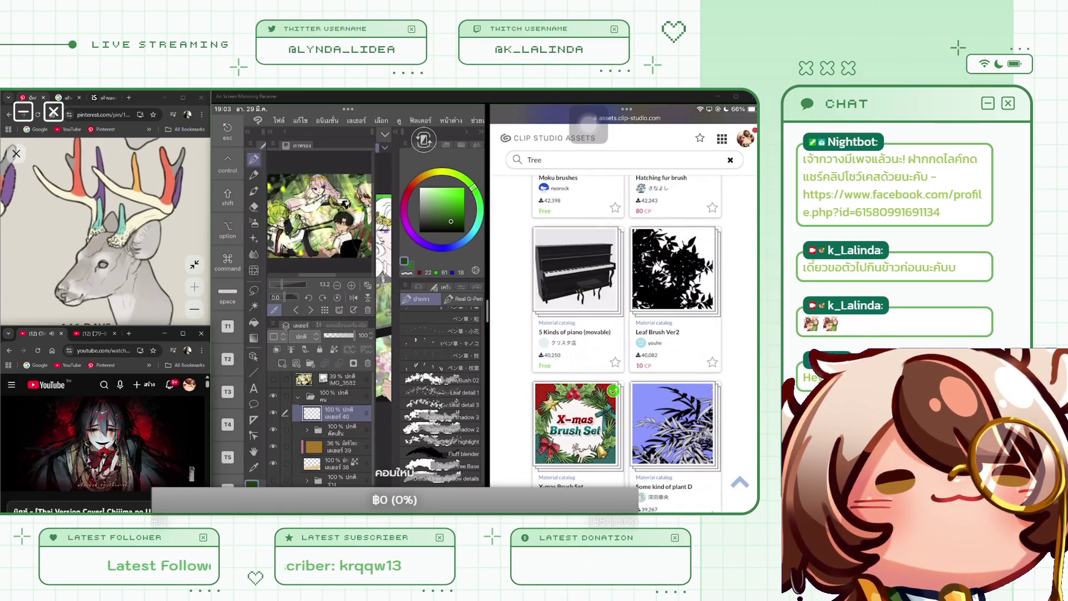
scroll(623, 333, down, 6)
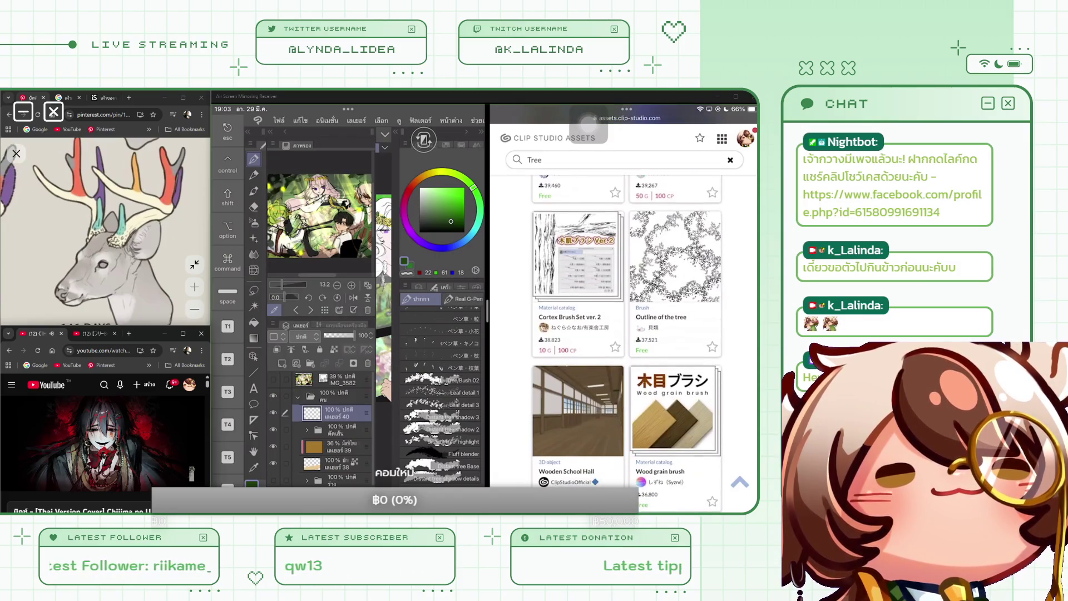
scroll(623, 334, down, 5)
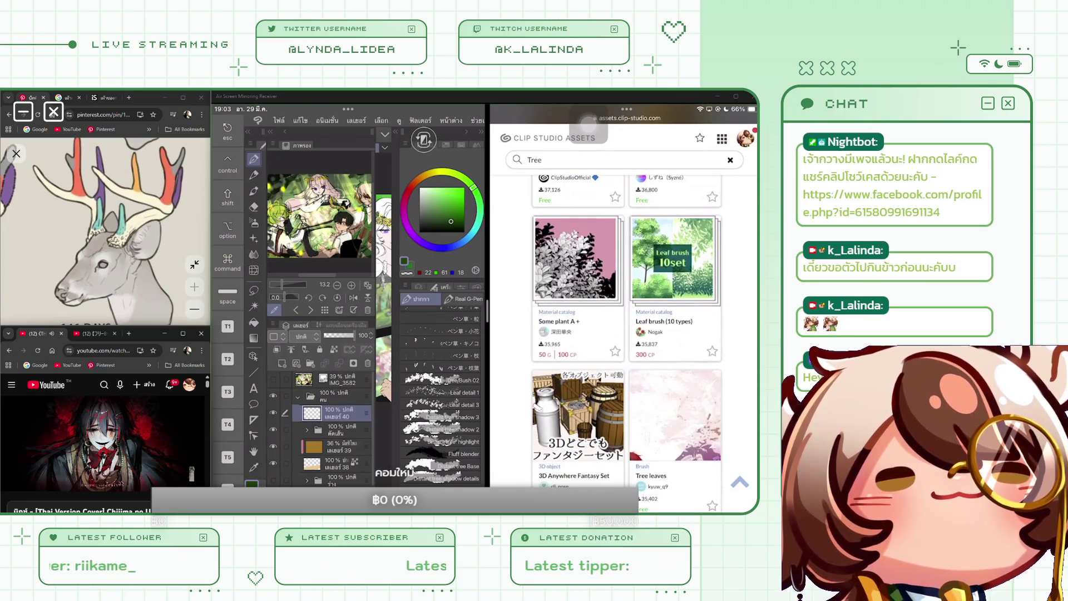
scroll(623, 334, down, 5)
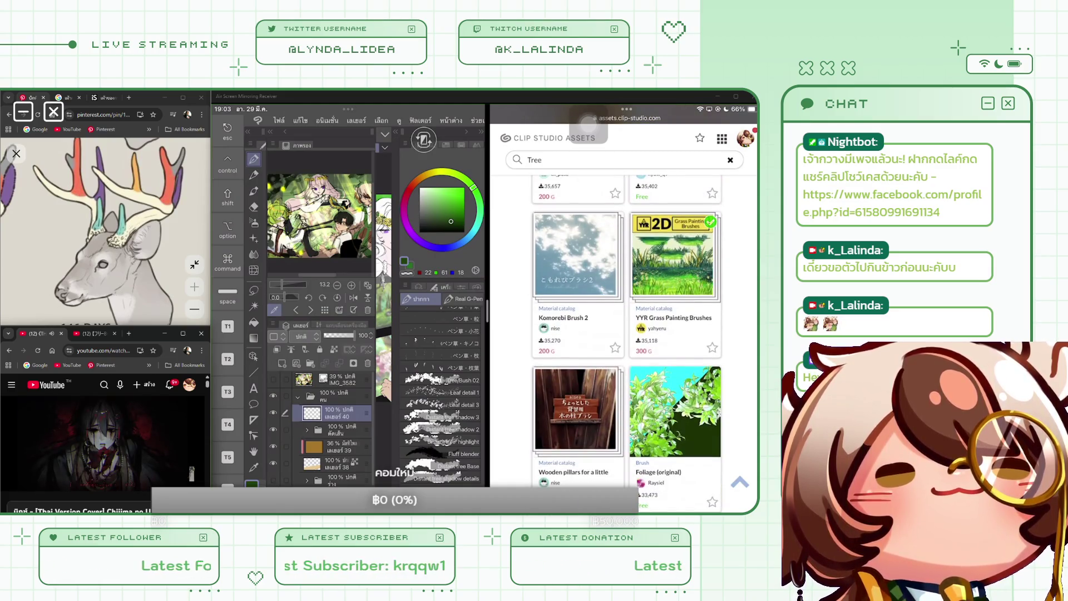
scroll(623, 334, down, 4)
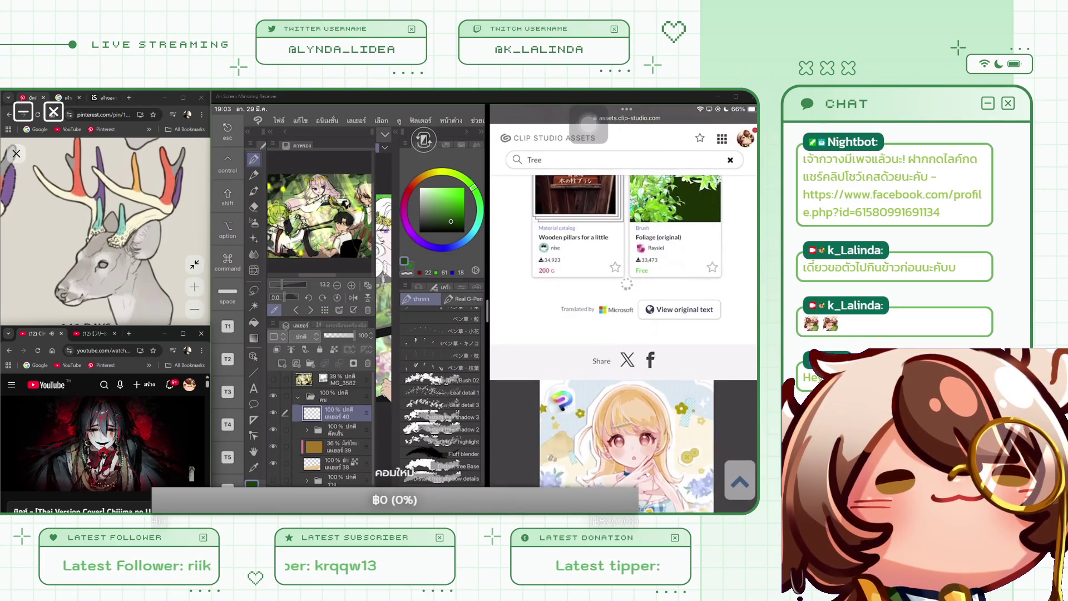
scroll(623, 334, down, 4)
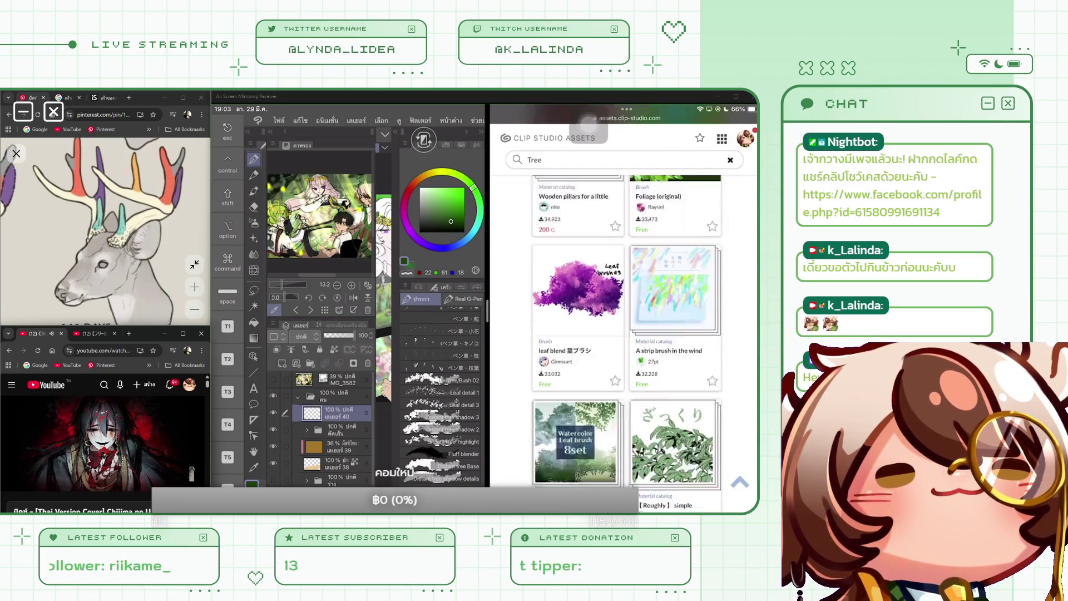
scroll(627, 334, down, 3)
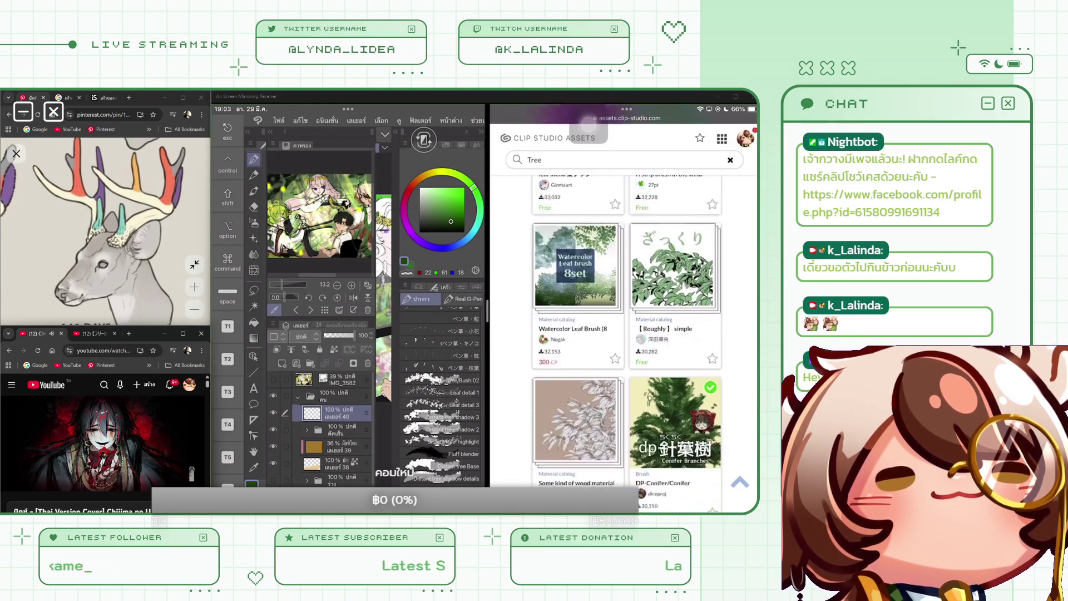
scroll(627, 334, down, 5)
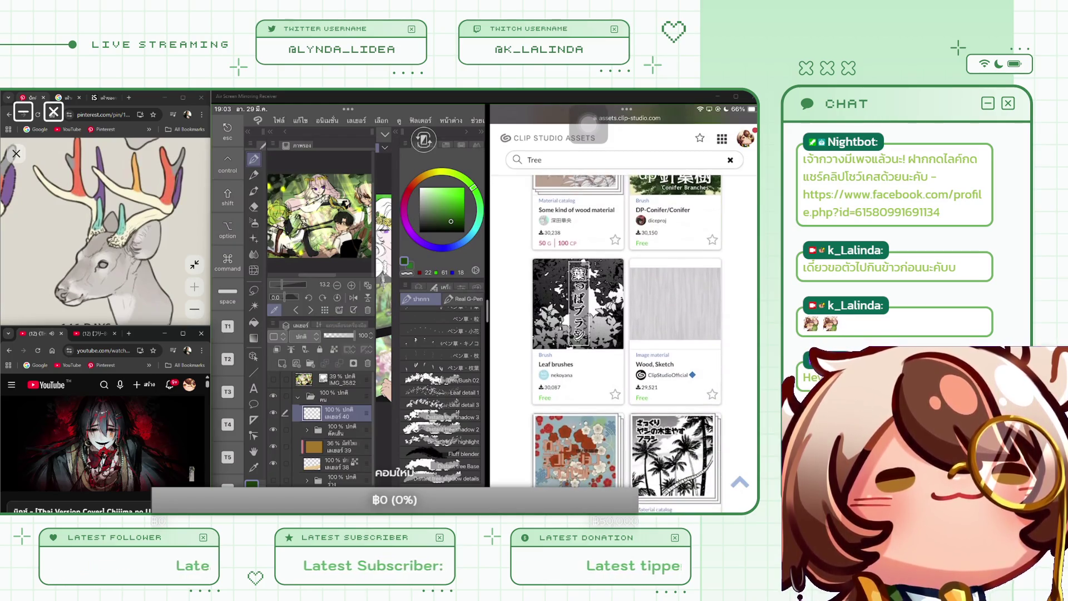
scroll(627, 333, down, 8)
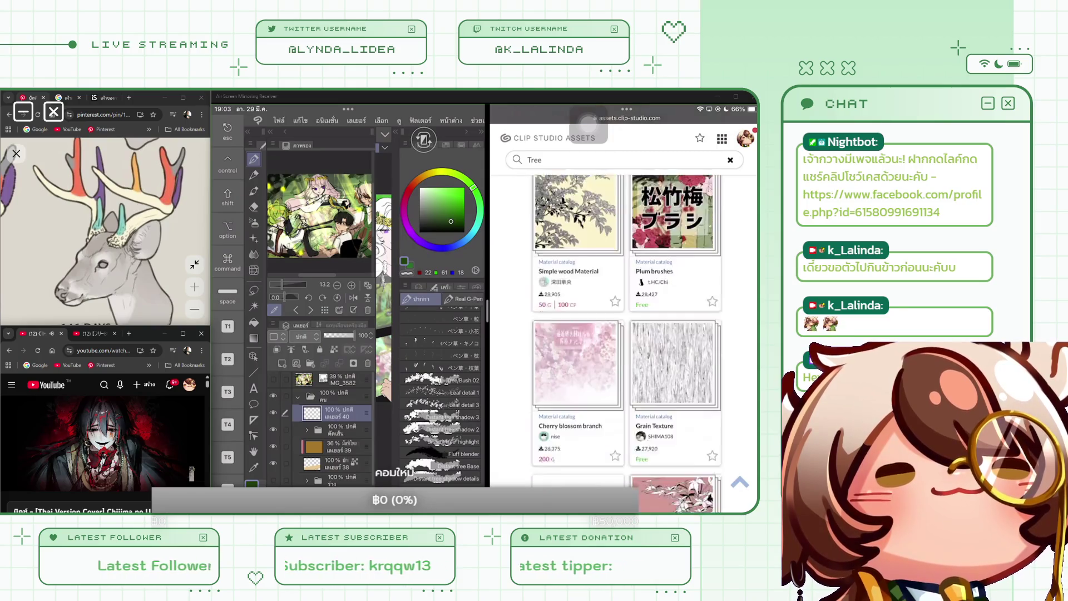
scroll(627, 334, down, 3)
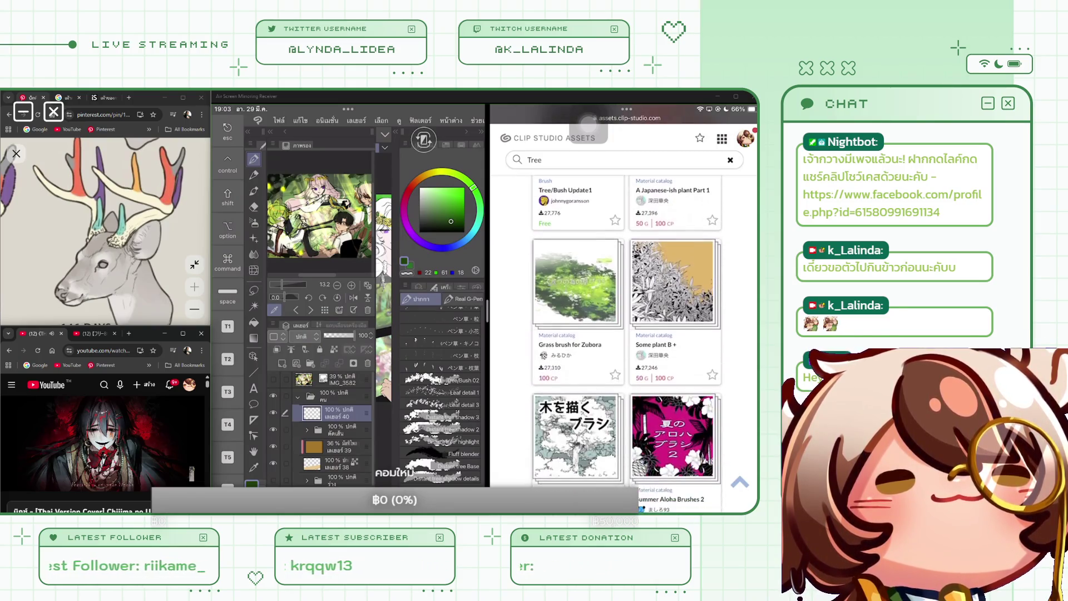
Read the 'Grass brush for Zubora' page, then return to the Tree results.
click(588, 121)
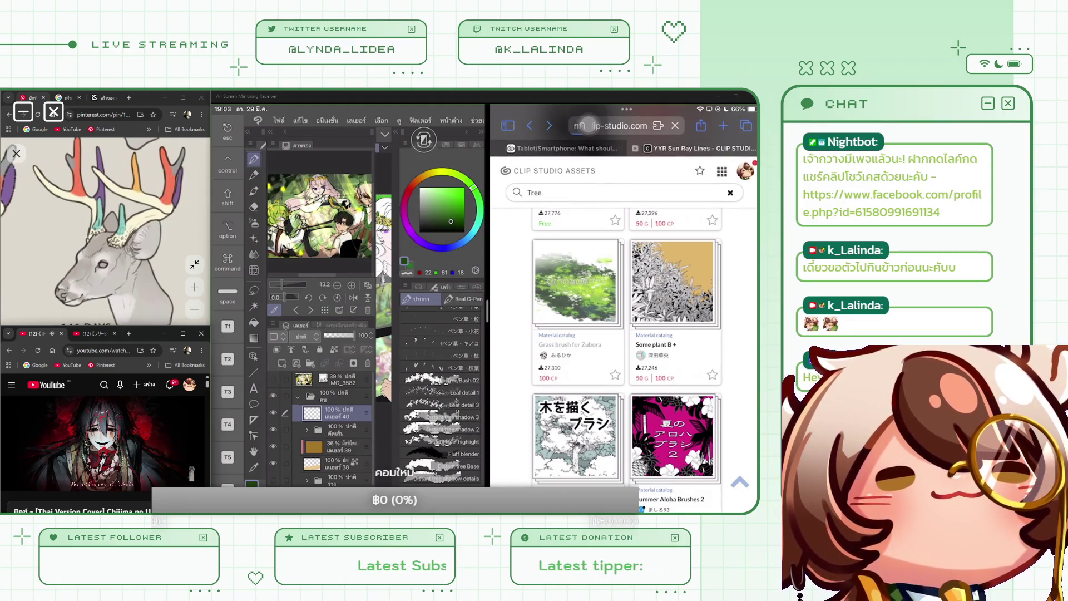
click(576, 281)
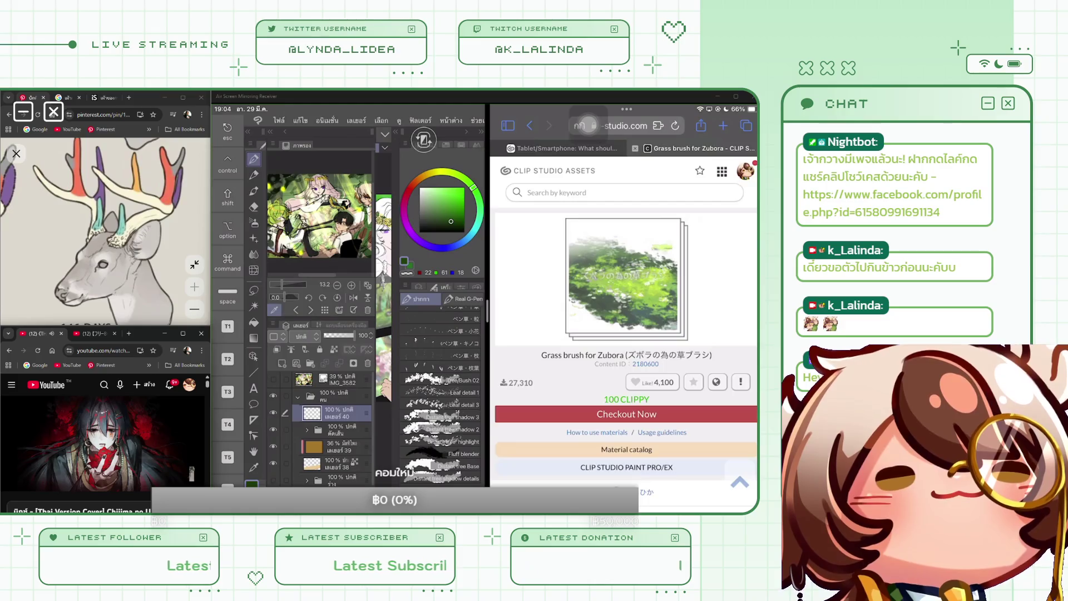
scroll(588, 125, down, 10)
scroll(623, 334, down, 10)
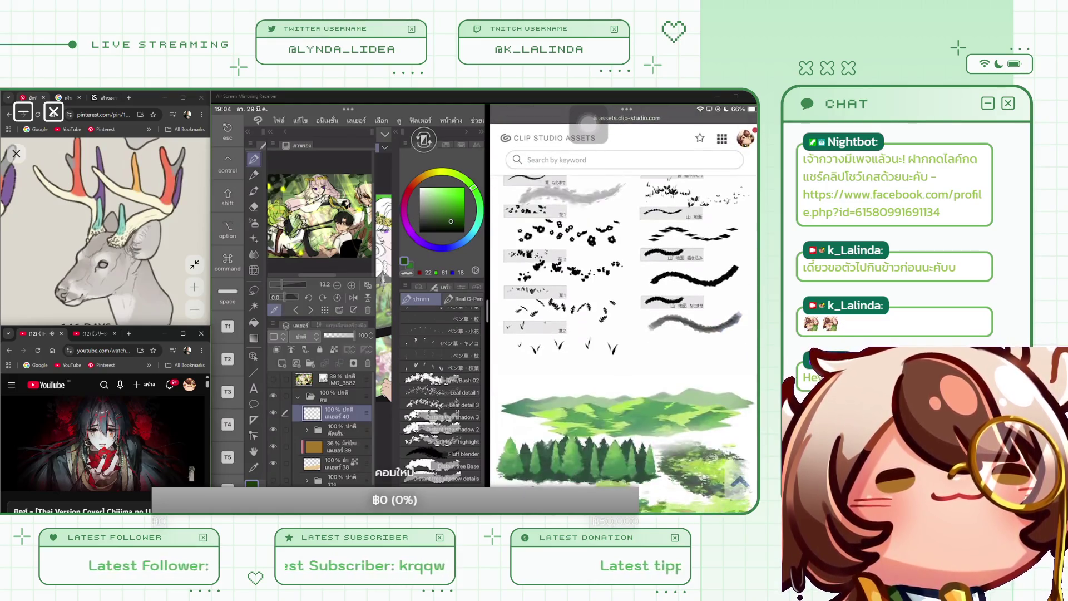
scroll(588, 121, down, 2)
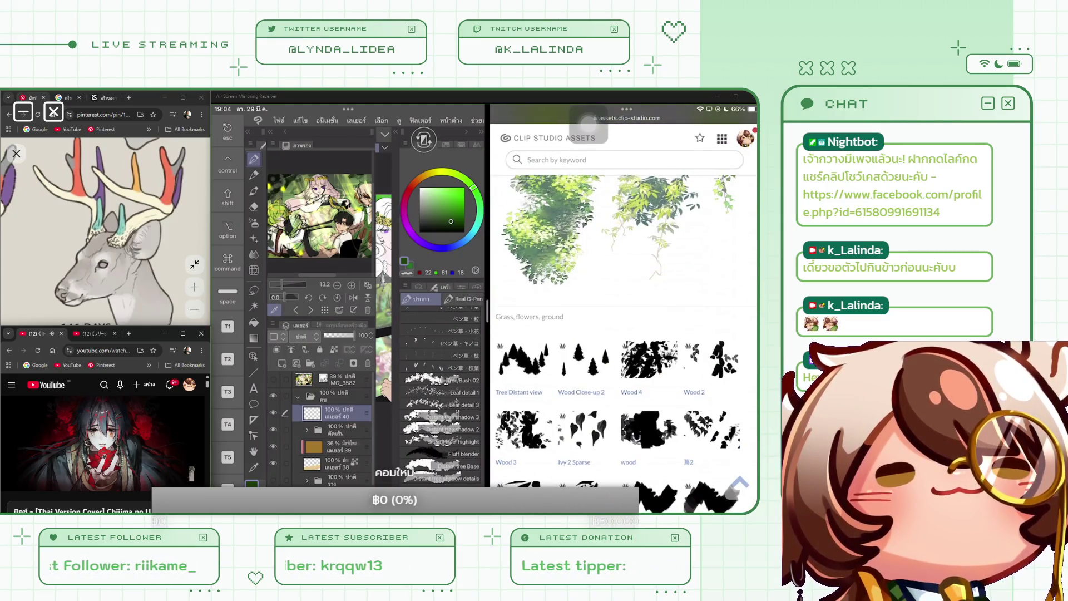
scroll(588, 121, up, 15)
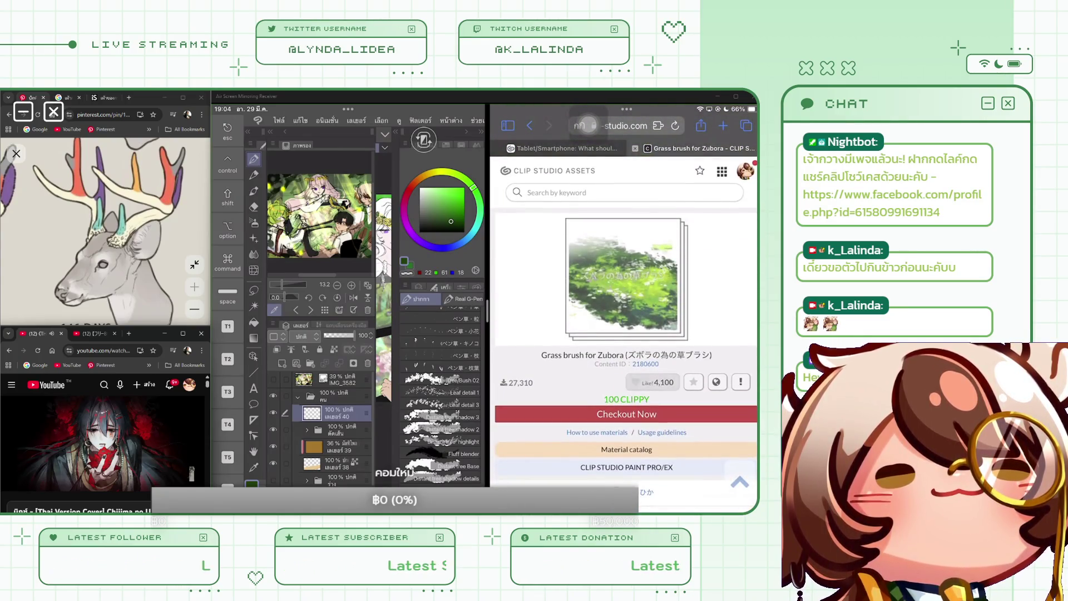
scroll(588, 125, down, 10)
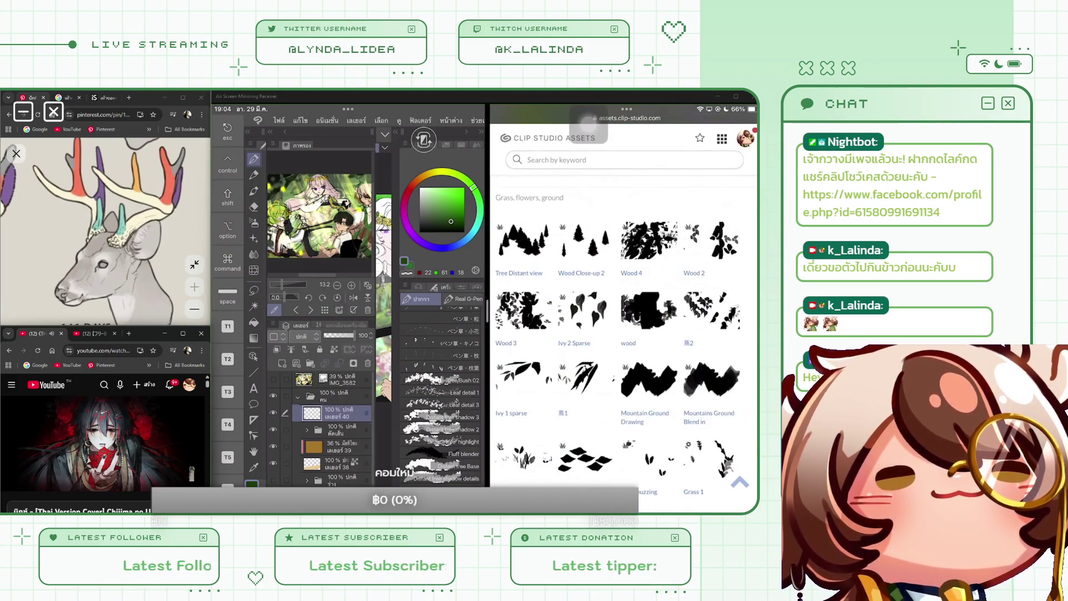
scroll(588, 125, left, 5)
scroll(588, 124, down, 5)
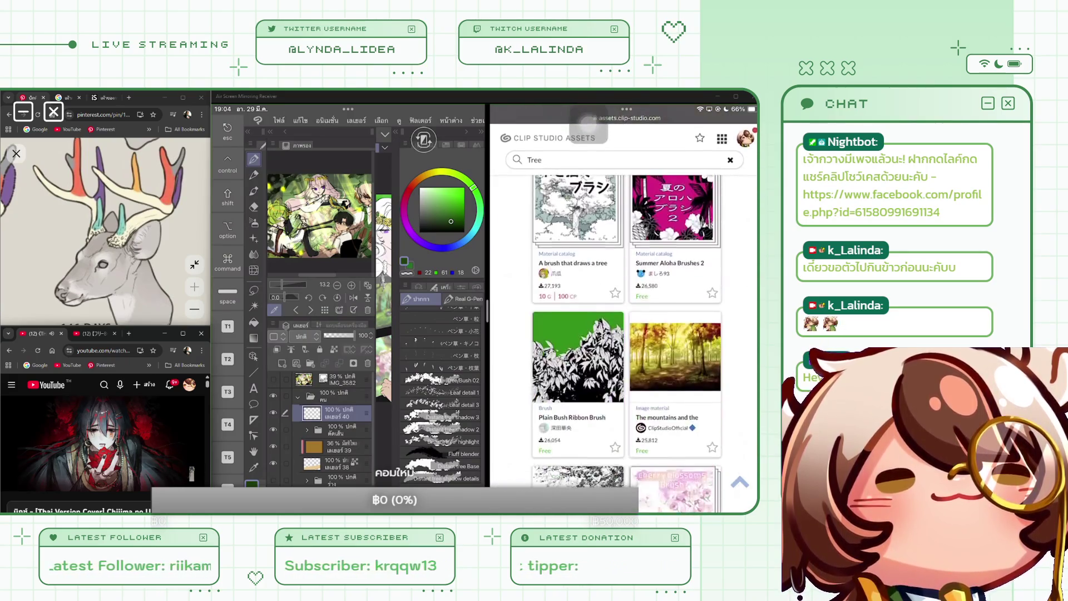
scroll(588, 123, down, 5)
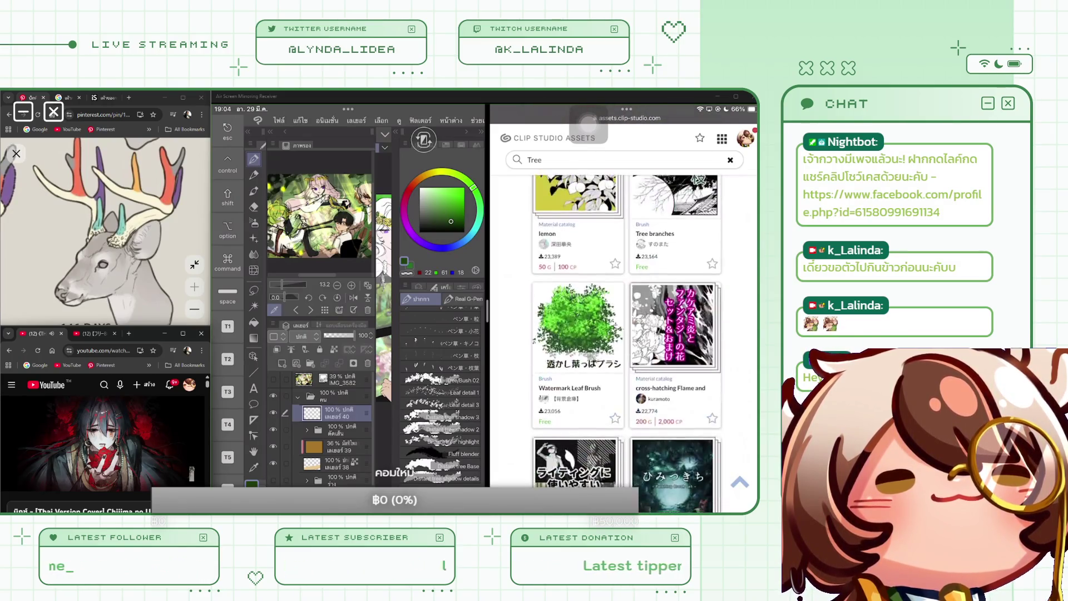
scroll(588, 123, down, 5)
scroll(588, 123, down, 10)
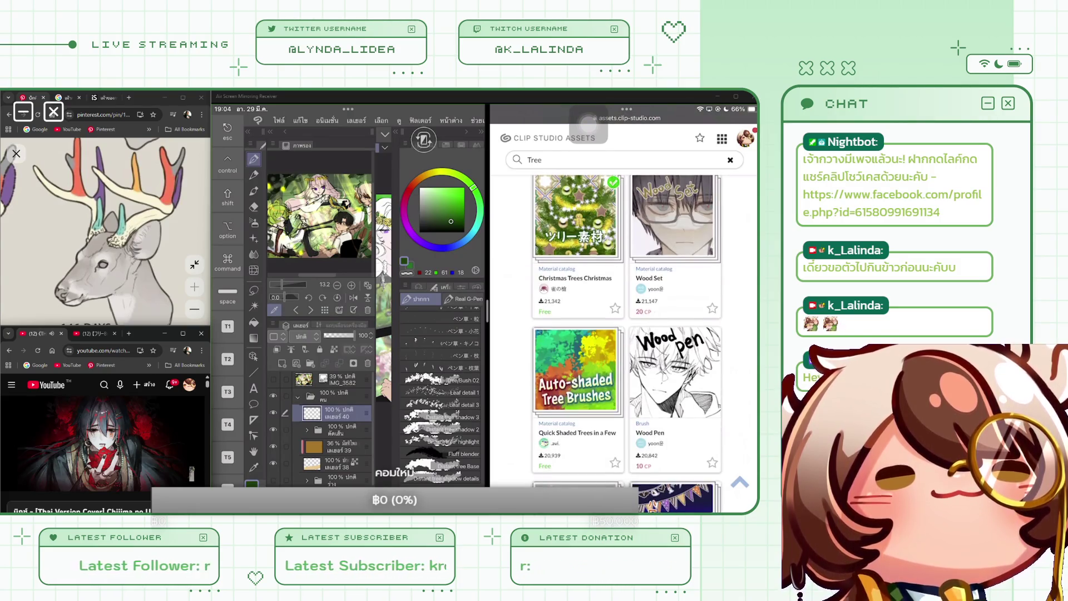
Scroll the Tree results and open the '(48 hours limited 10cp) Watercolor grass' page.
scroll(588, 123, down, 10)
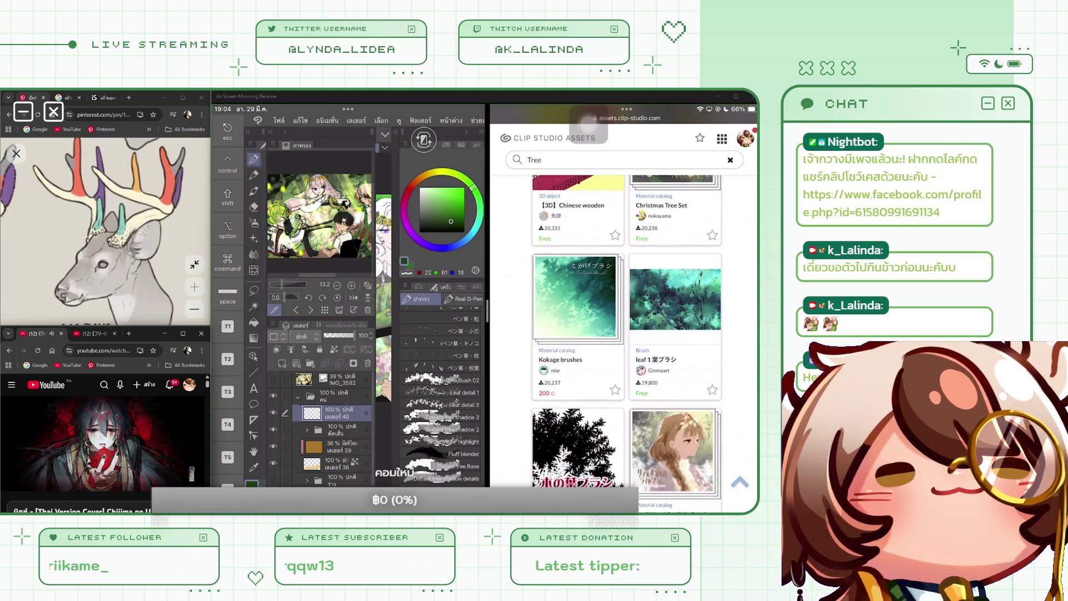
scroll(588, 123, down, 10)
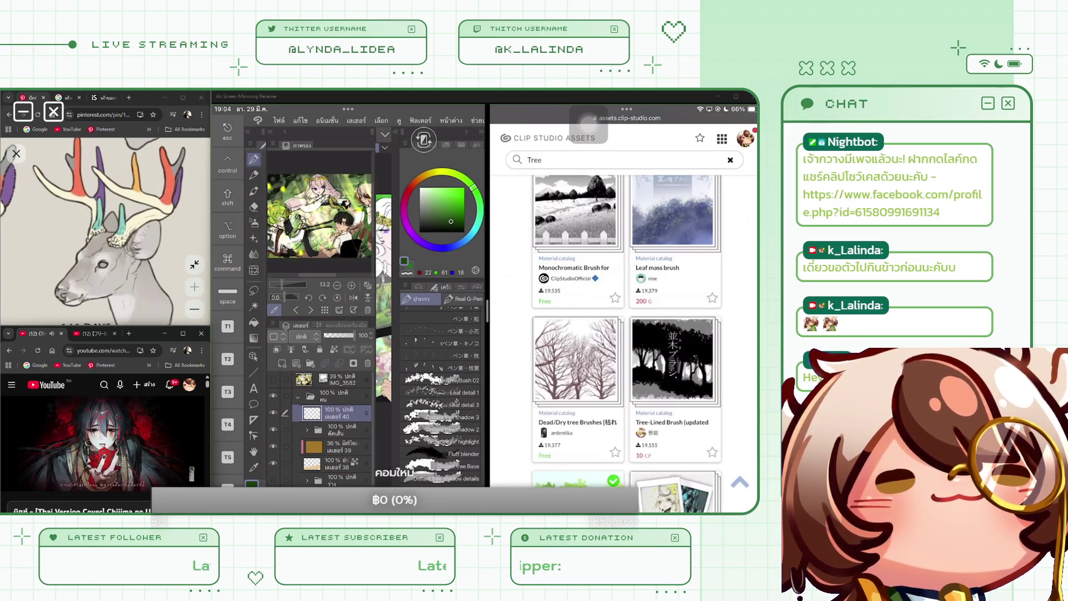
scroll(588, 124, down, 5)
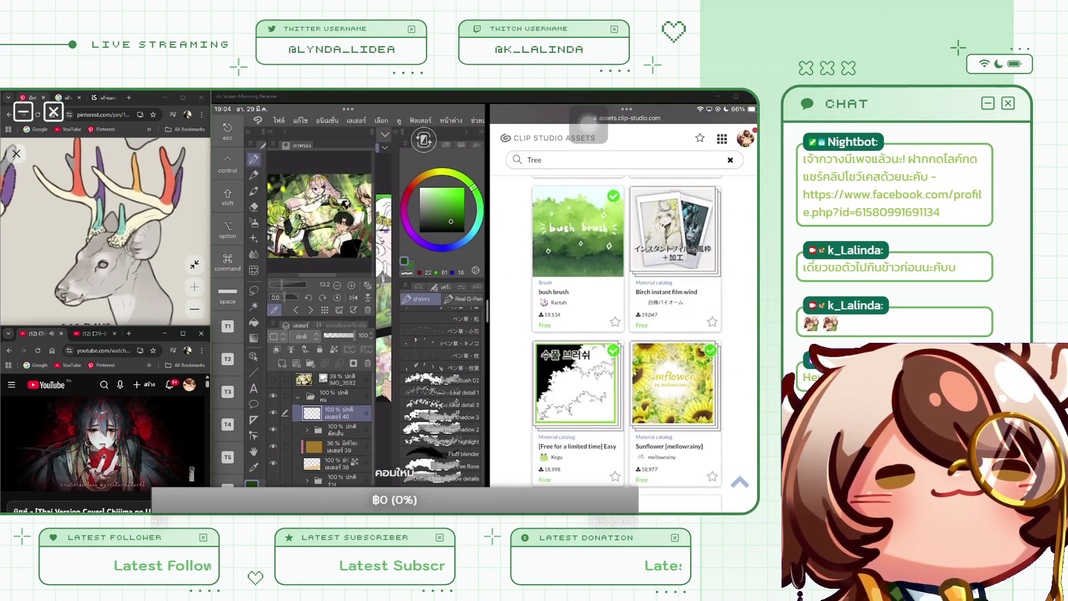
scroll(588, 124, down, 5)
scroll(588, 123, down, 5)
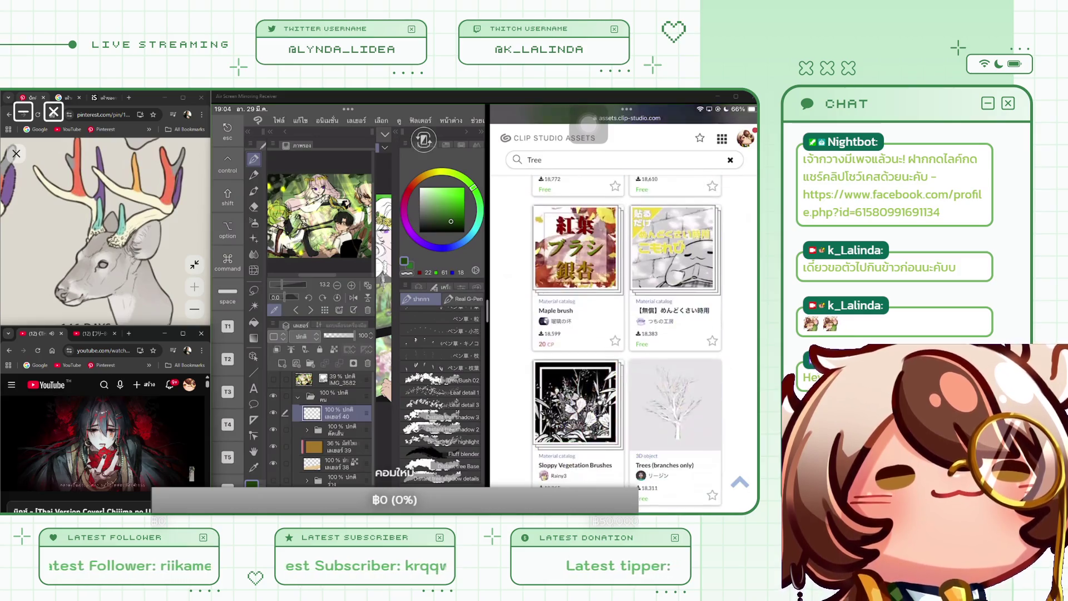
scroll(588, 123, down, 10)
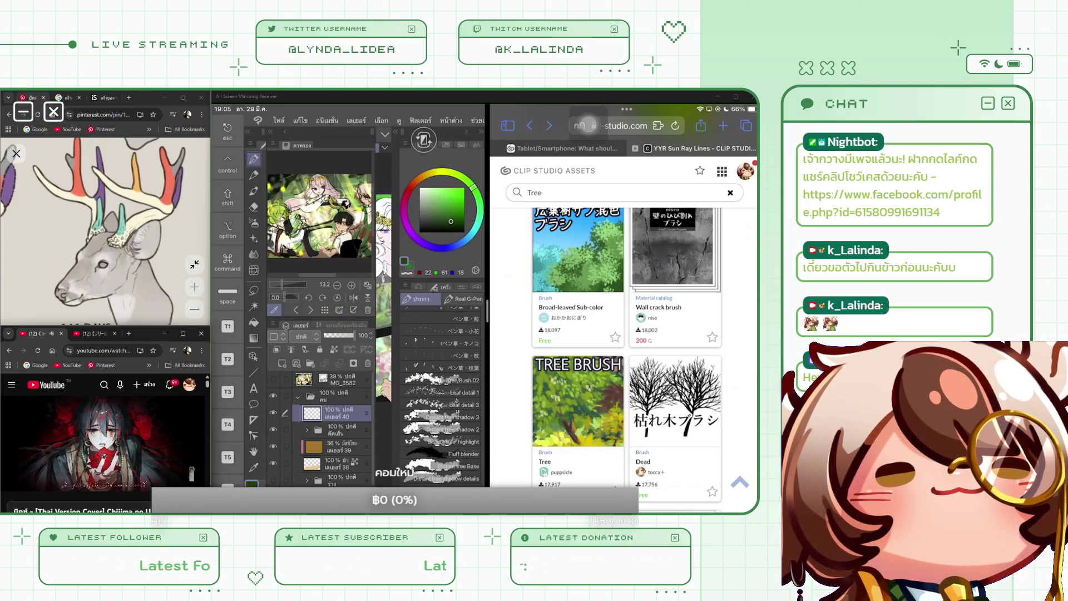
scroll(623, 333, down, 10)
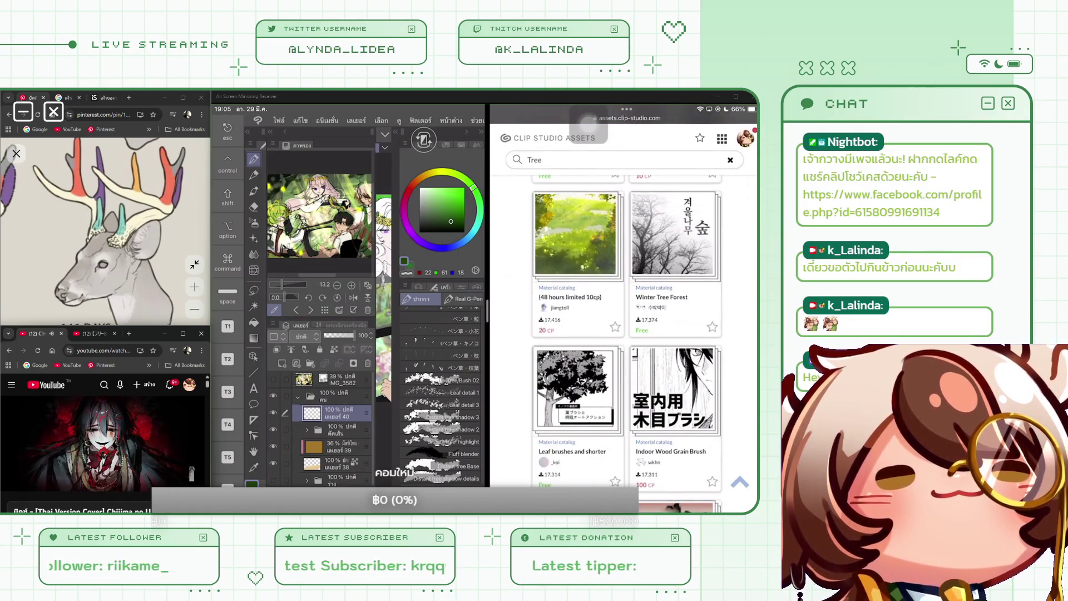
click(588, 121)
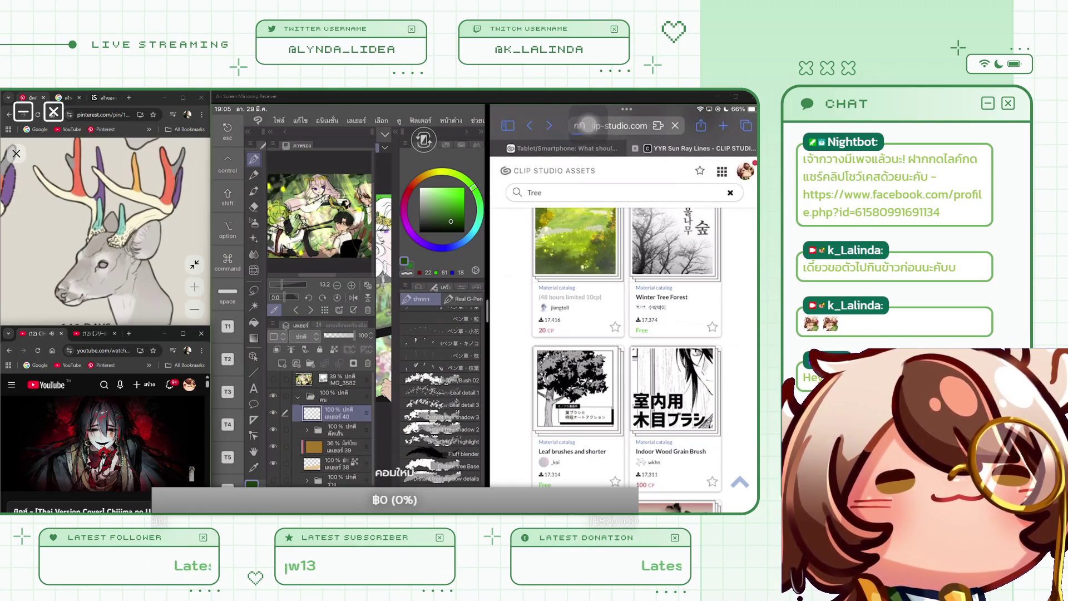
click(576, 242)
scroll(623, 306, down, 10)
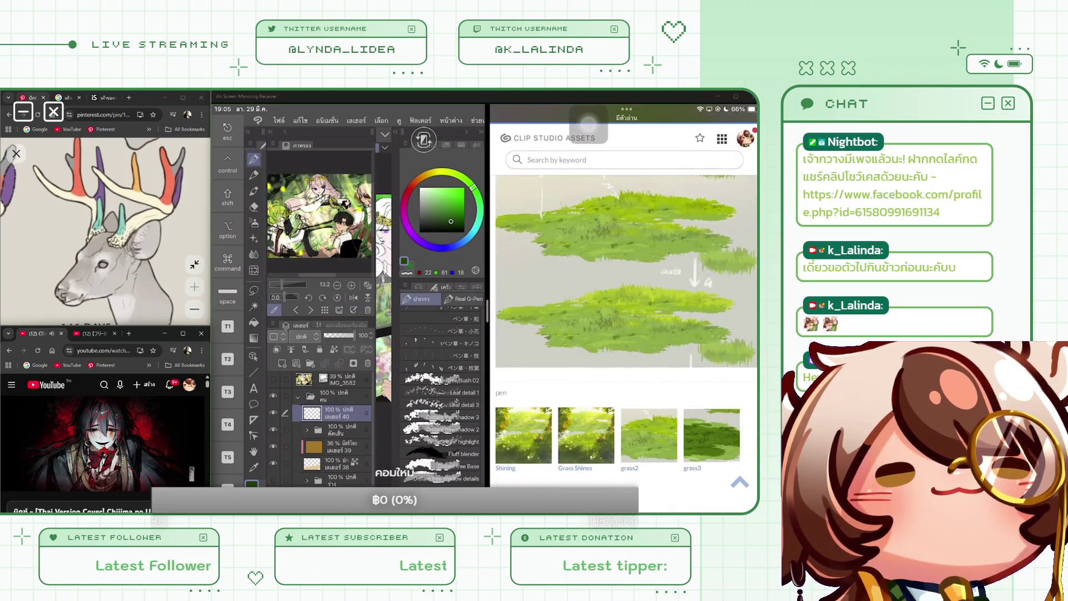
click(588, 121)
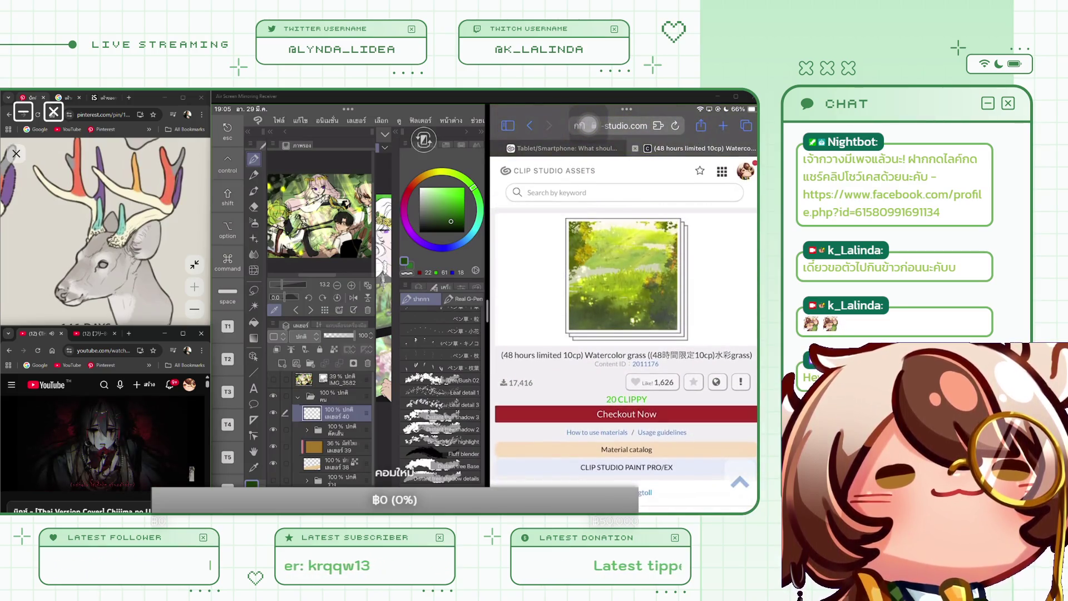
Get the watercolor grass material for 20 Clippy tokens and send it to Clip Studio.
click(626, 414)
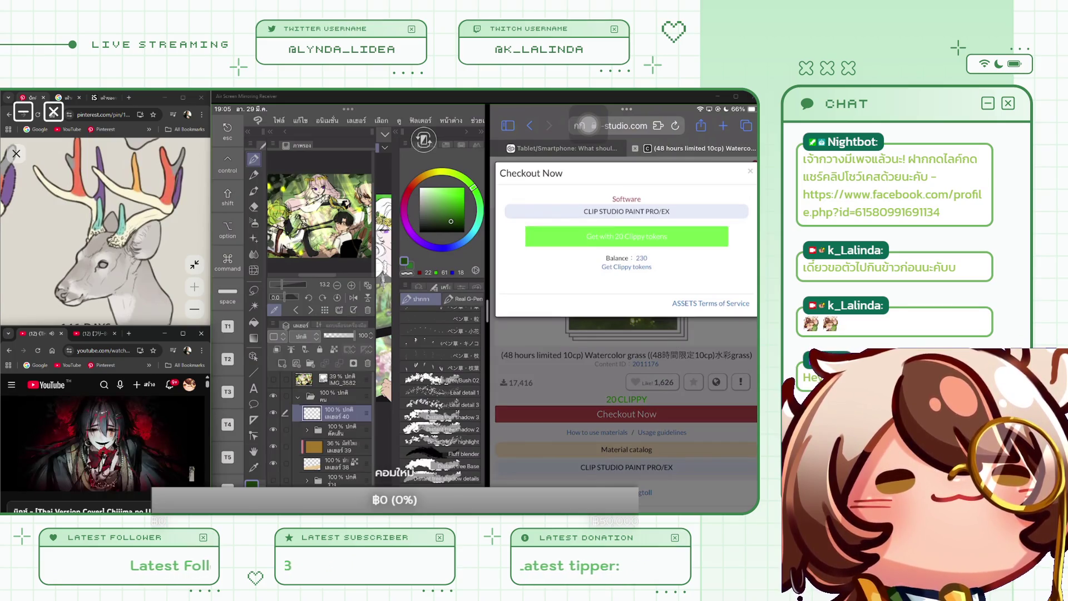
click(626, 236)
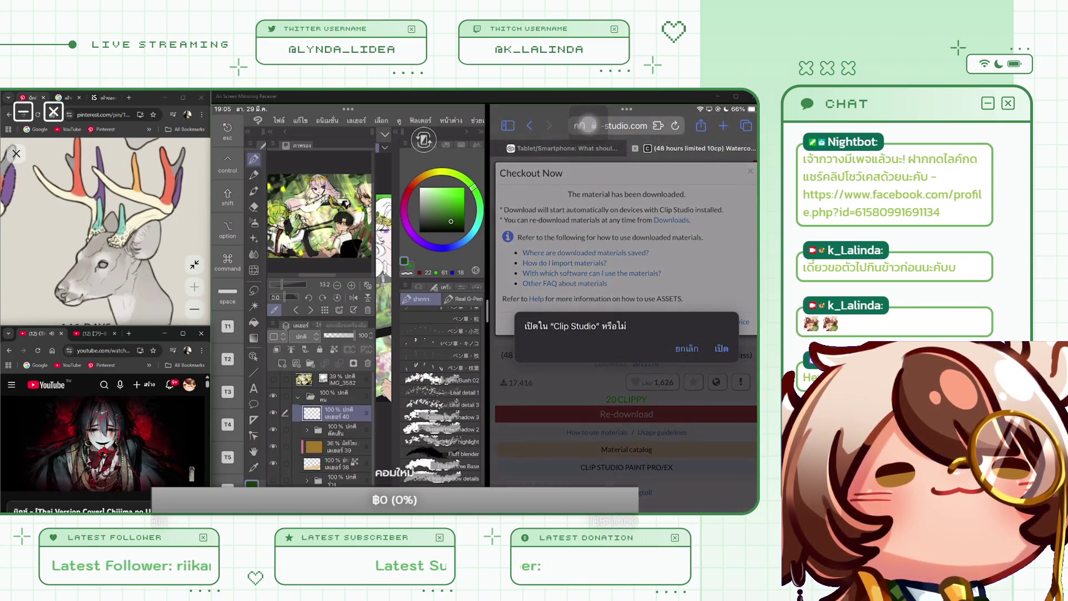
click(722, 349)
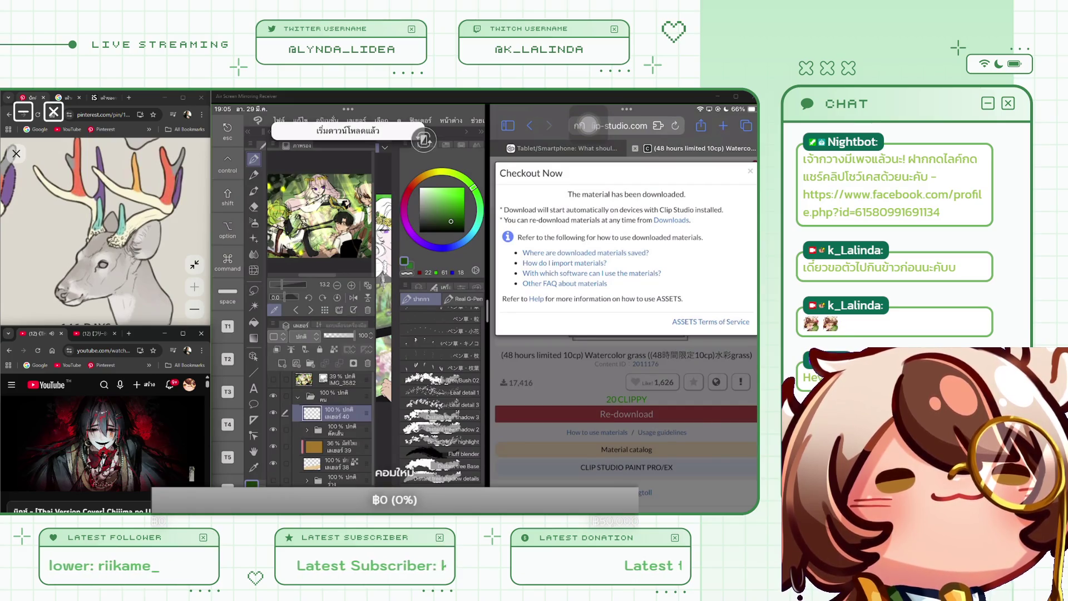
scroll(588, 124, left, 3)
scroll(588, 125, down, 5)
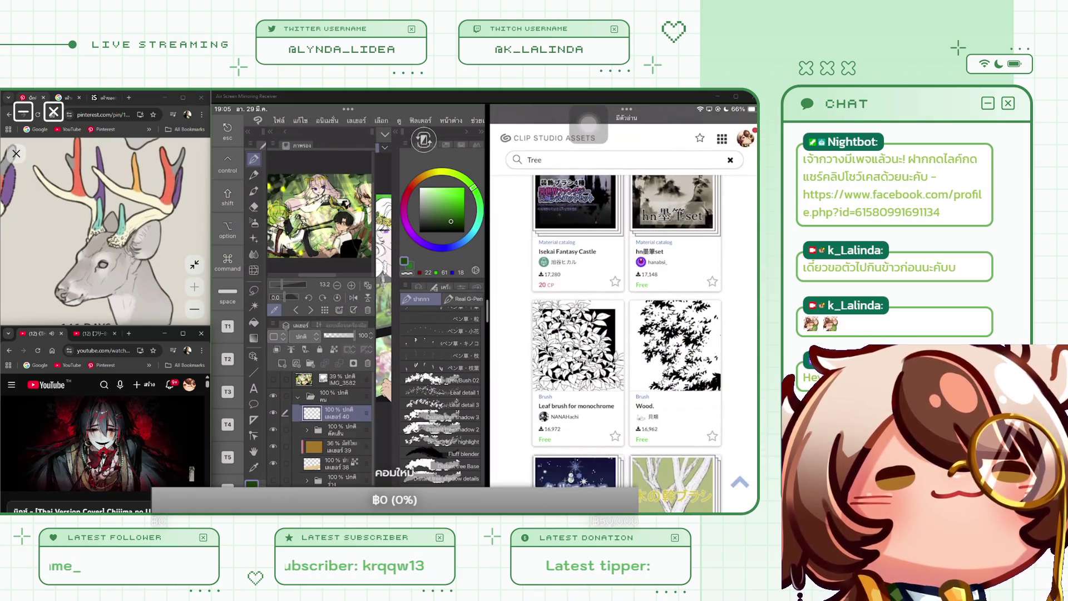
scroll(588, 122, down, 2)
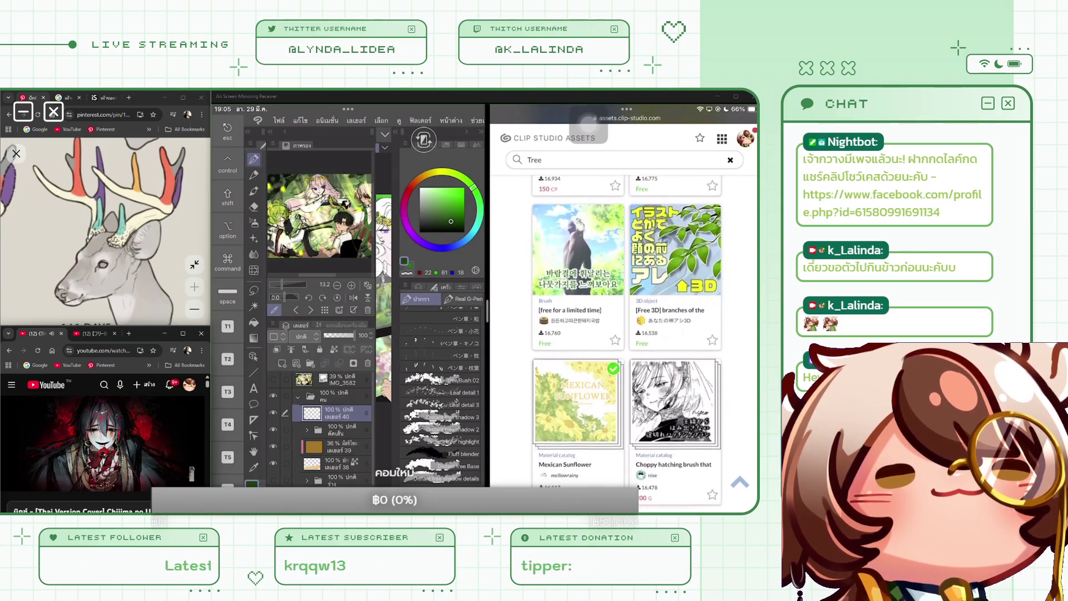
Download the free summer tree branch brush into Clip Studio, then return to the results.
click(588, 123)
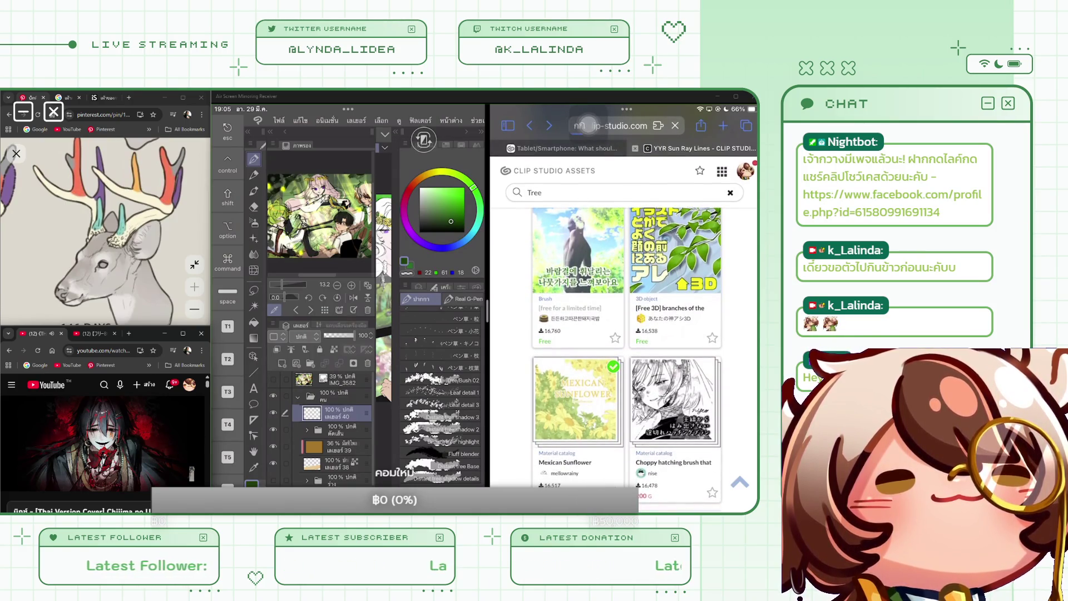
click(578, 251)
scroll(626, 334, down, 5)
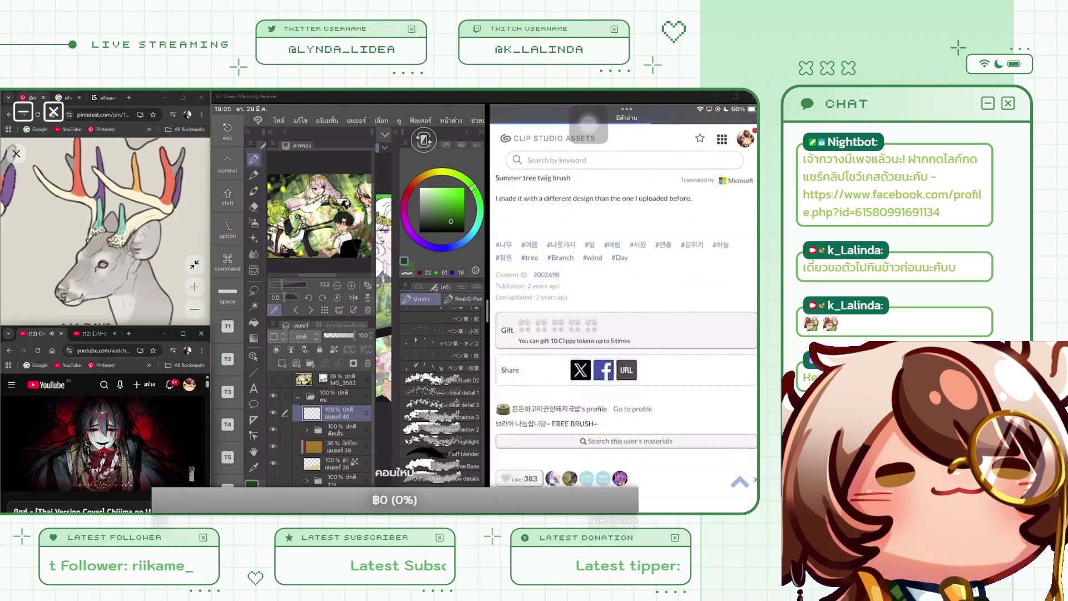
scroll(626, 334, down, 10)
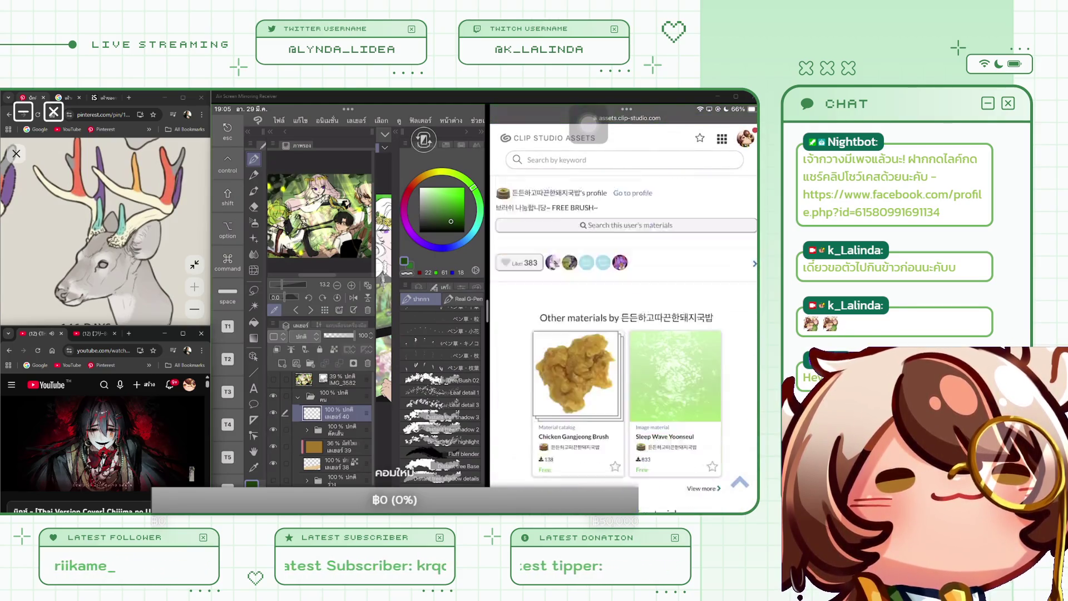
click(588, 123)
scroll(626, 334, down, 5)
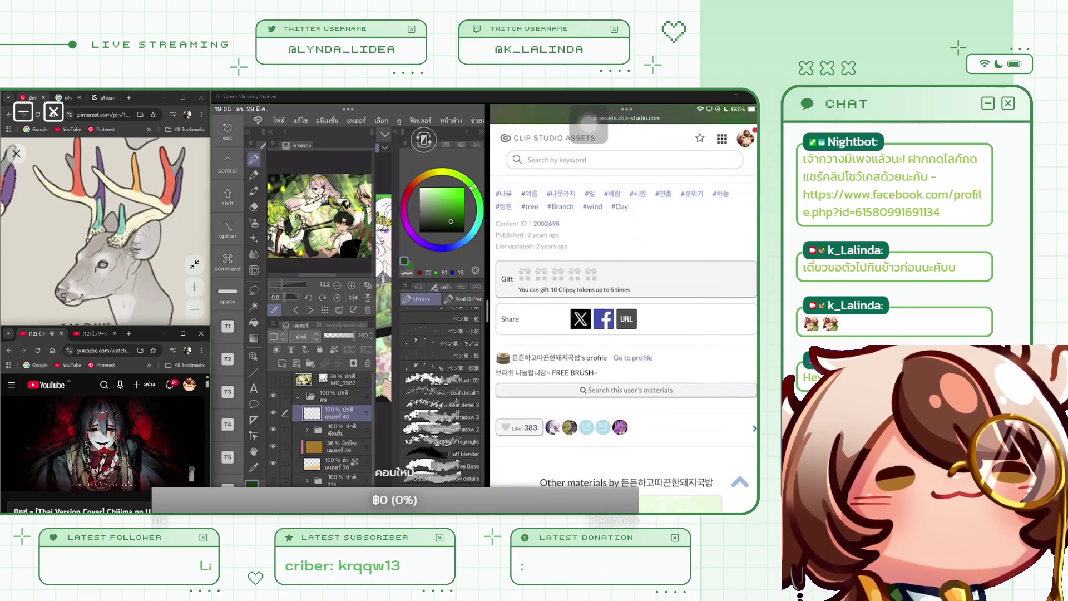
scroll(626, 333, up, 5)
click(627, 425)
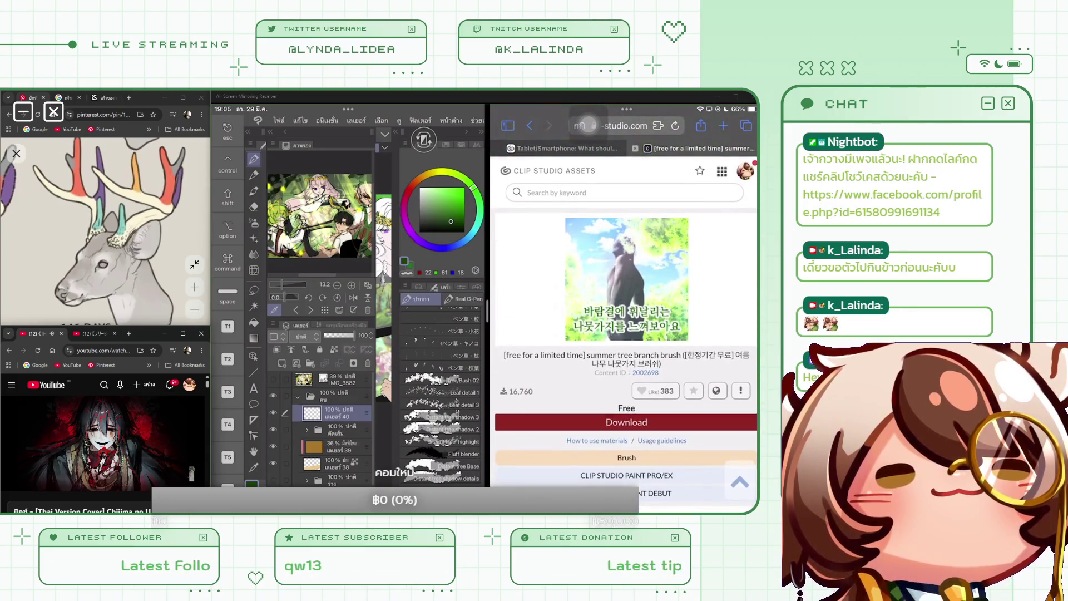
click(722, 348)
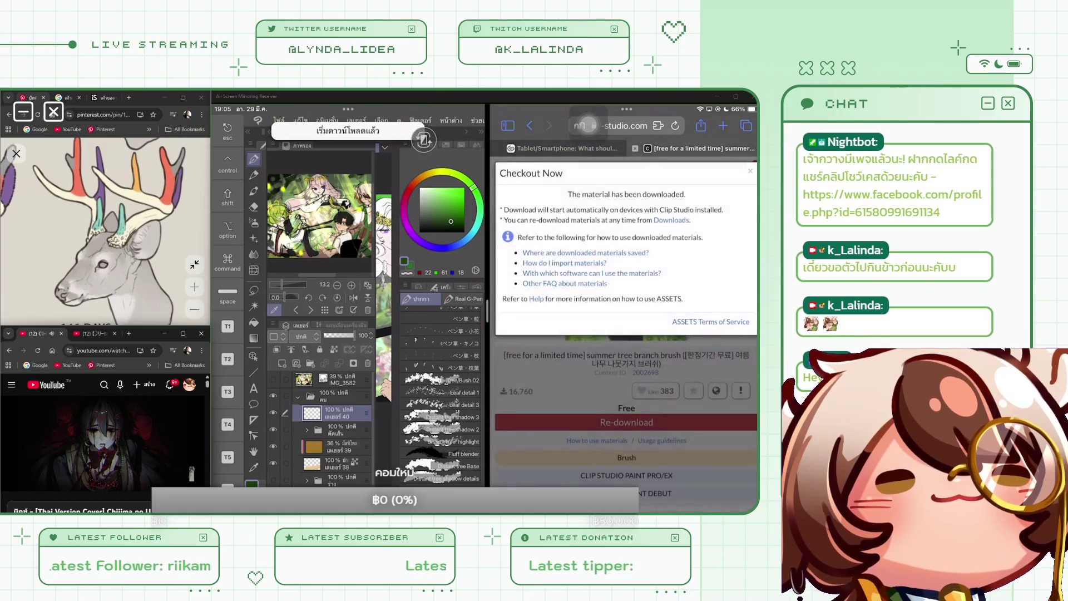
click(530, 126)
Open a foliage brush's detail page from the Tree results and look it over.
scroll(626, 333, down, 5)
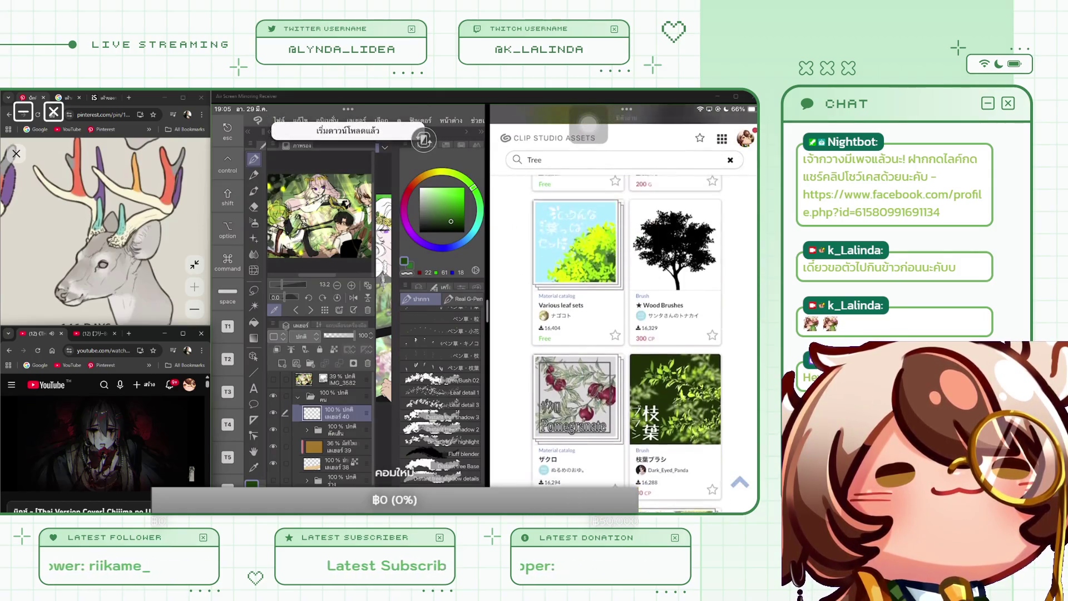
scroll(626, 334, down, 2)
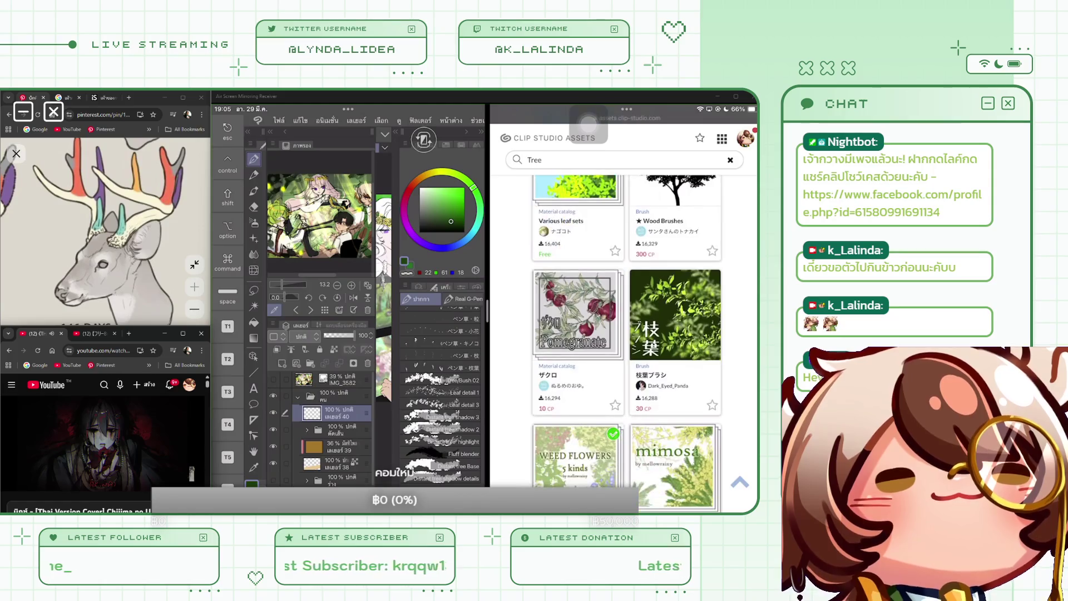
click(588, 119)
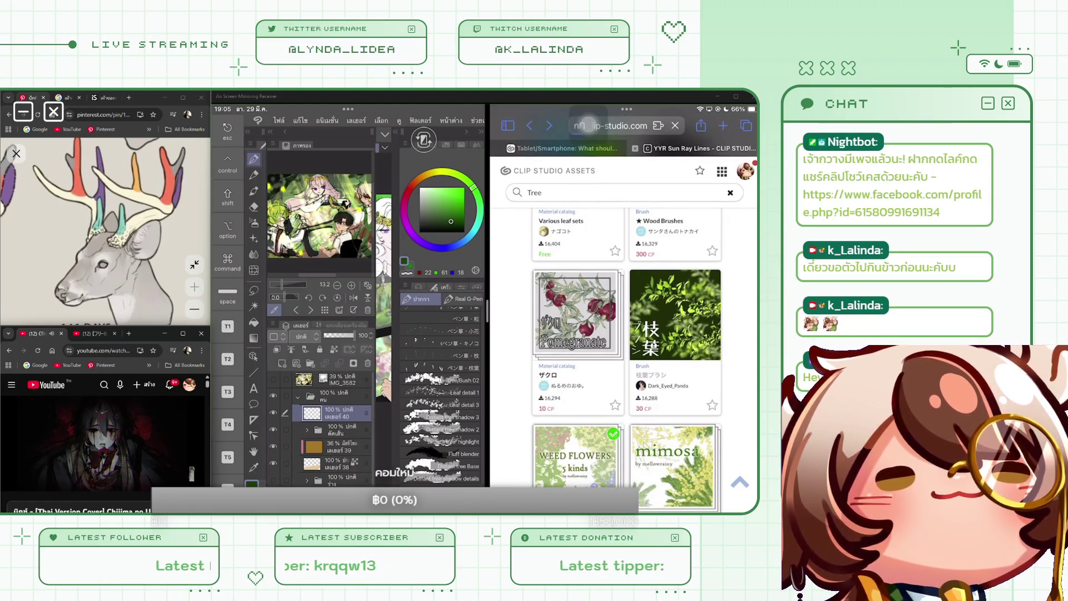
click(675, 314)
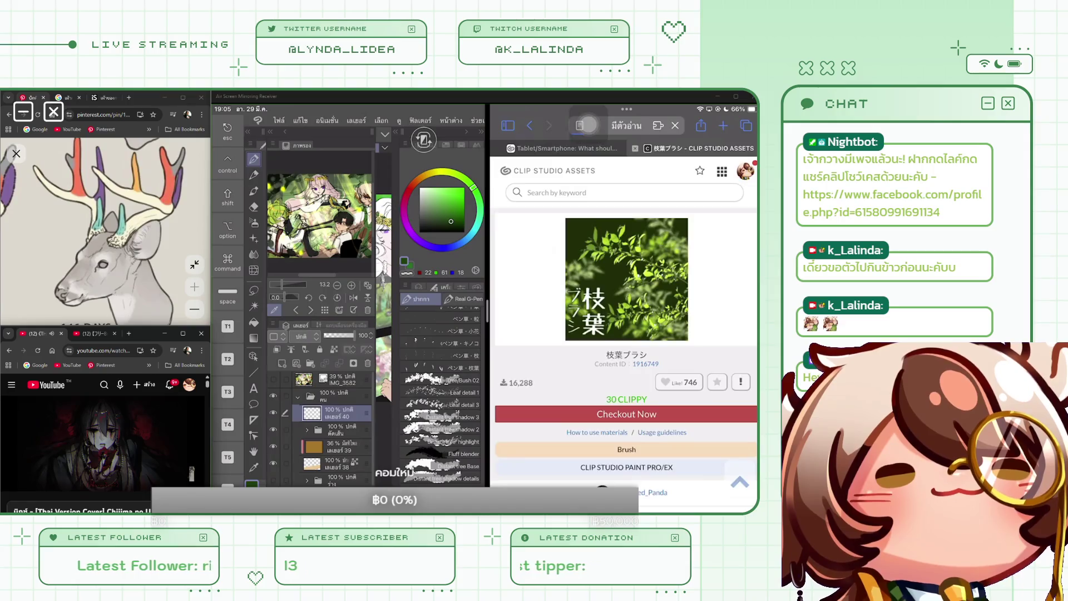
scroll(588, 122, down, 3)
scroll(588, 123, up, 3)
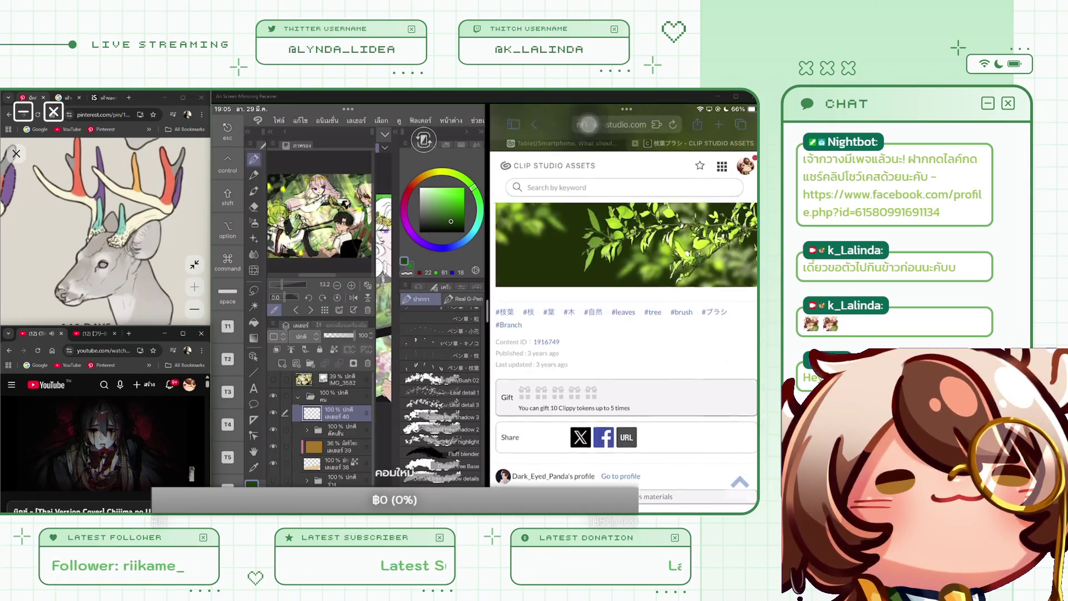
scroll(588, 123, left, 3)
scroll(588, 124, down, 5)
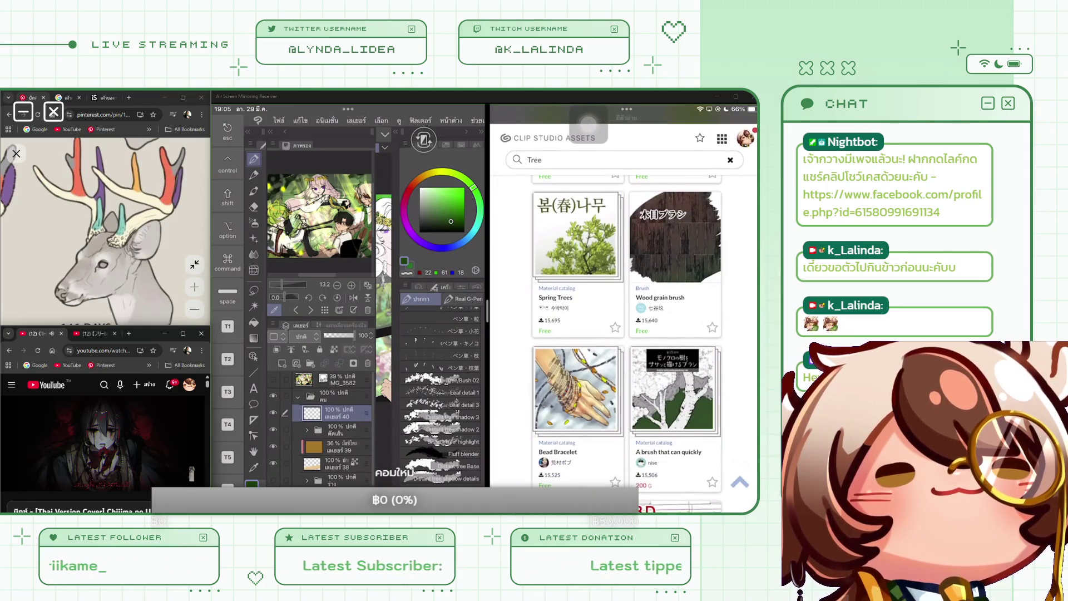
scroll(588, 123, down, 4)
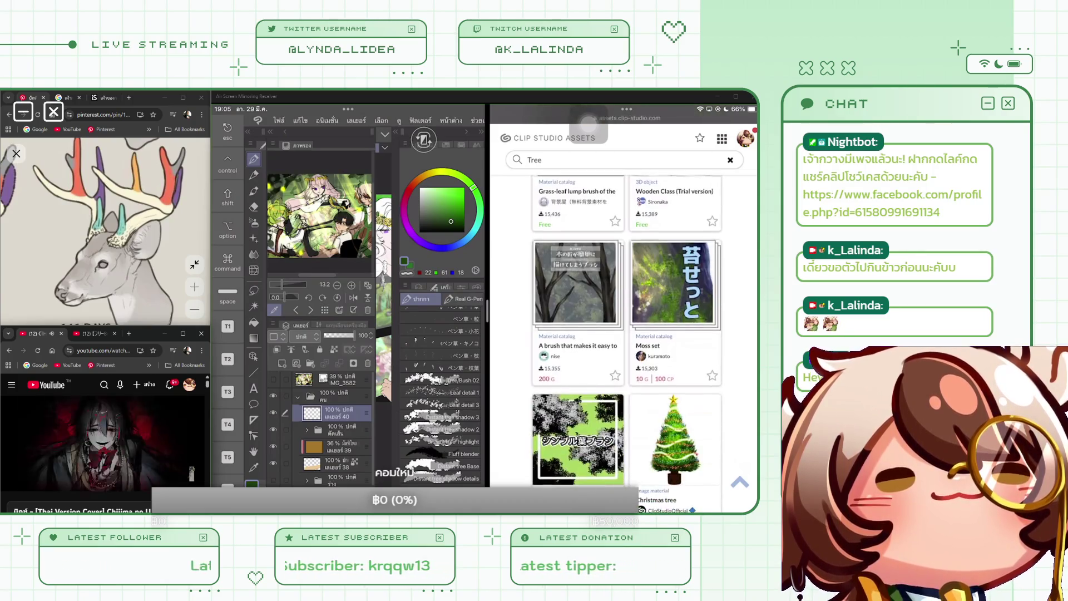
scroll(588, 122, down, 3)
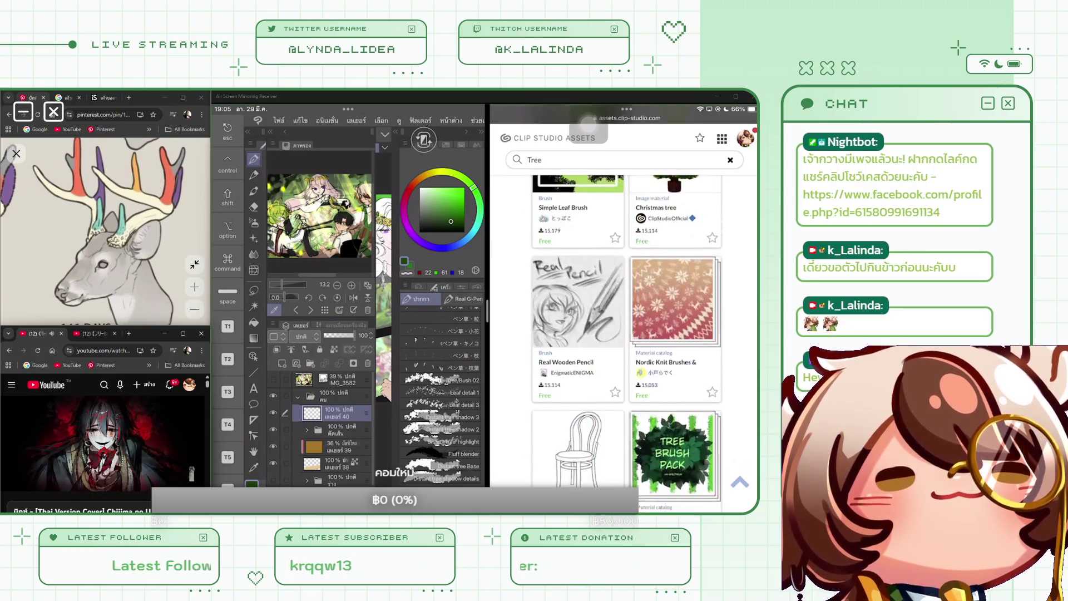
scroll(588, 124, up, 3)
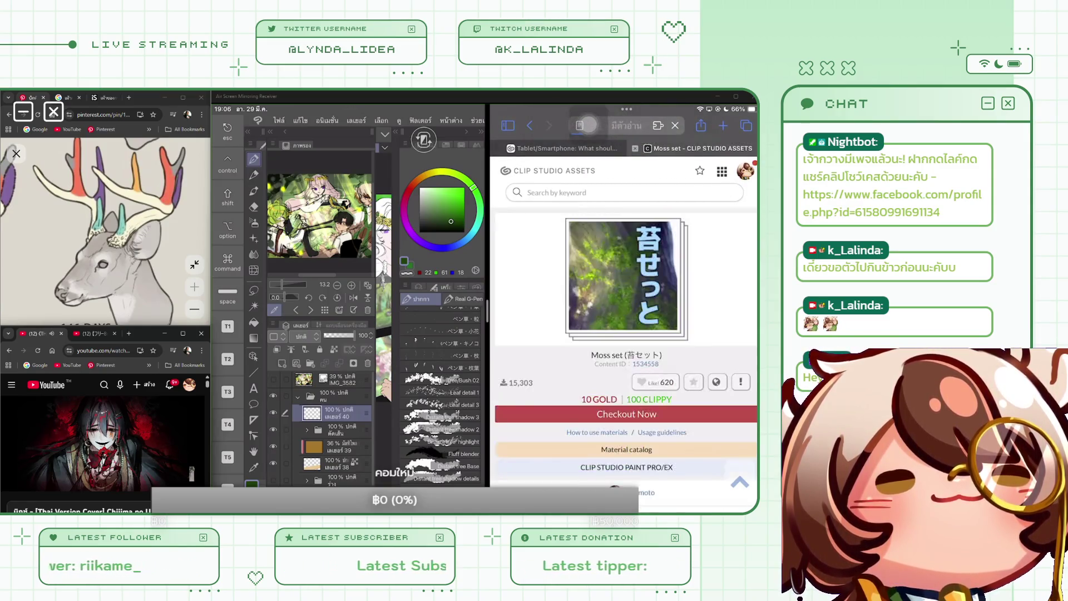
scroll(588, 123, down, 5)
scroll(588, 123, down, 3)
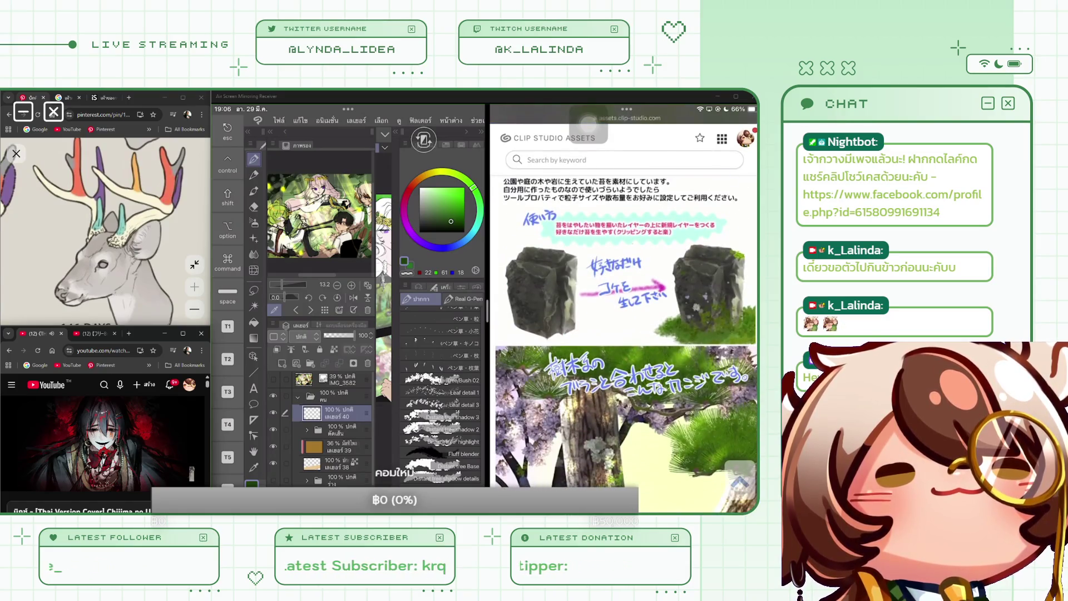
scroll(588, 124, up, 10)
Browse the 60-CLIPPY 'tree' material, then close Safari so the canvas fills the screen.
scroll(588, 125, left, 3)
scroll(588, 125, down, 10)
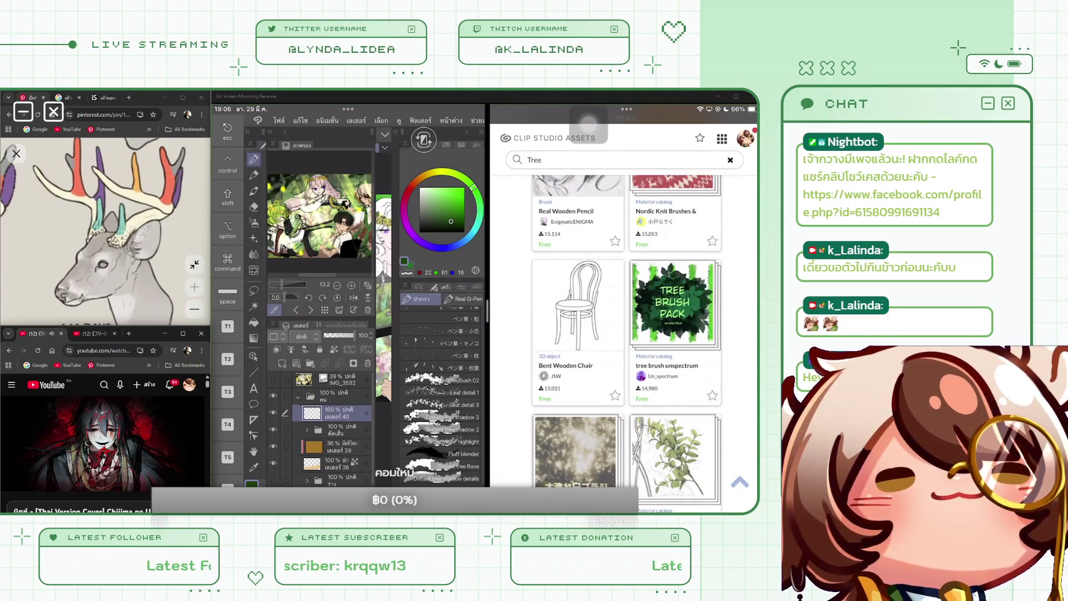
scroll(588, 123, down, 5)
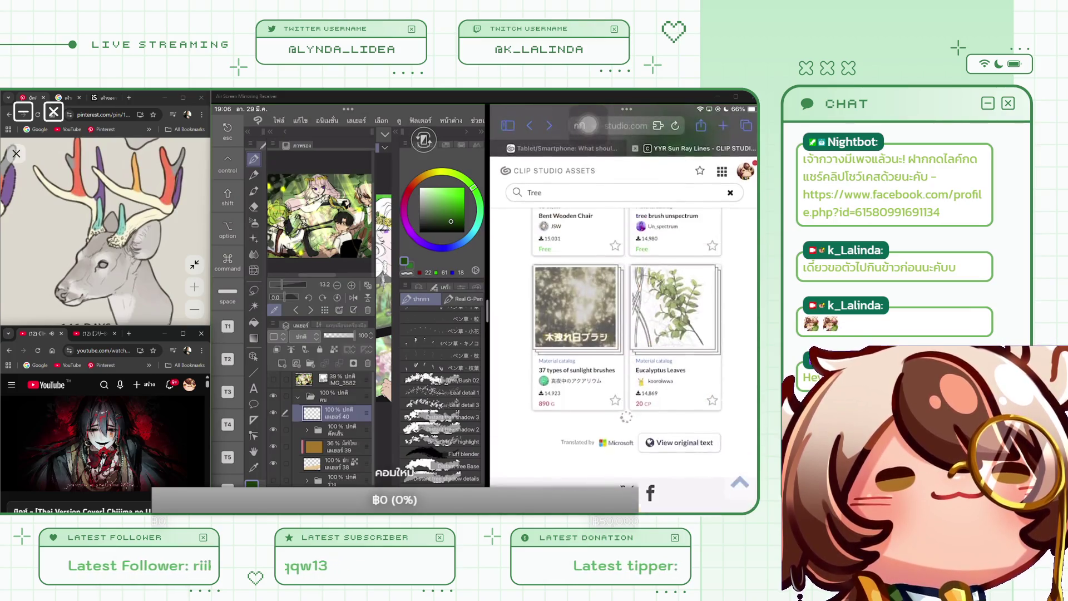
scroll(588, 122, down, 5)
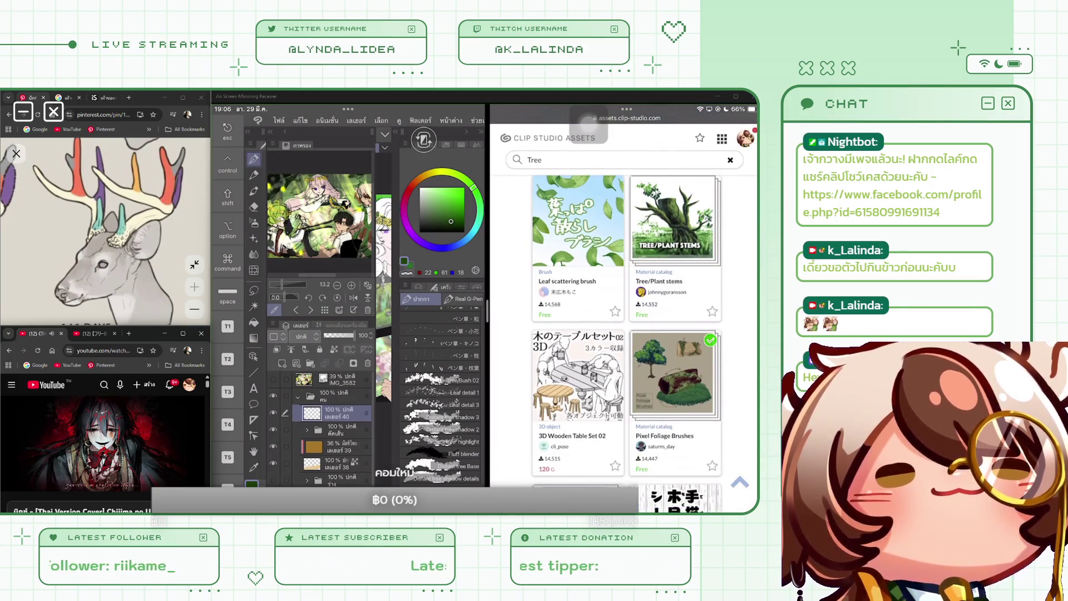
scroll(588, 122, down, 5)
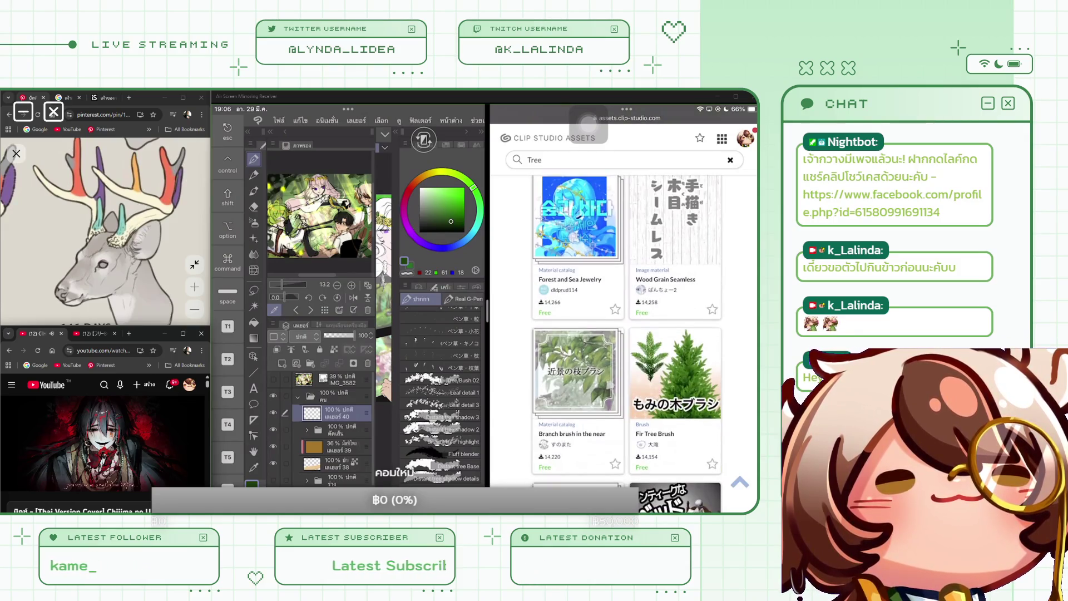
scroll(588, 123, down, 2)
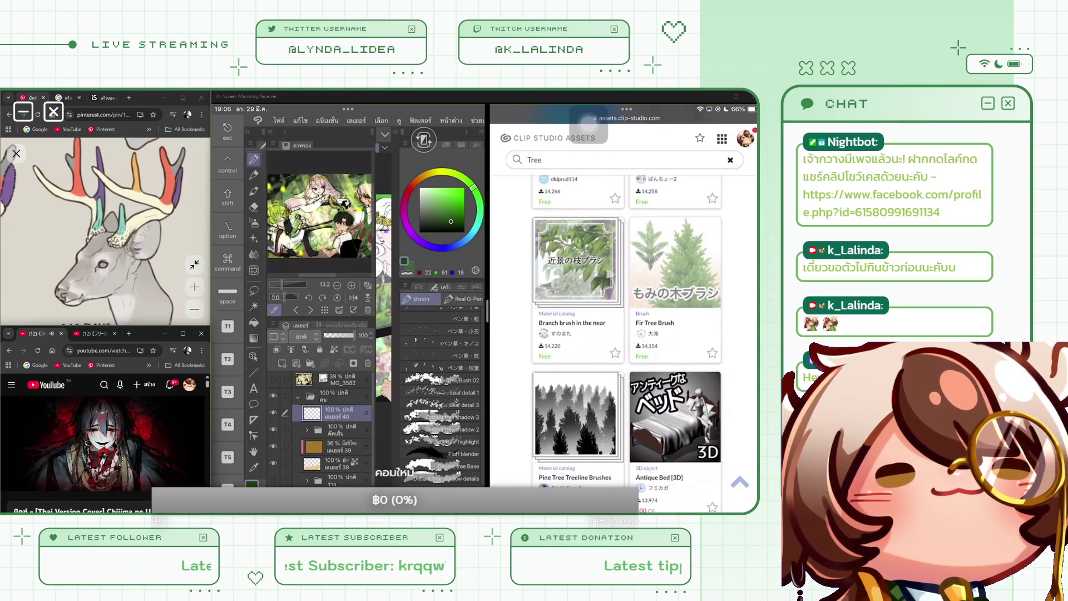
scroll(588, 123, down, 5)
scroll(588, 123, down, 5)
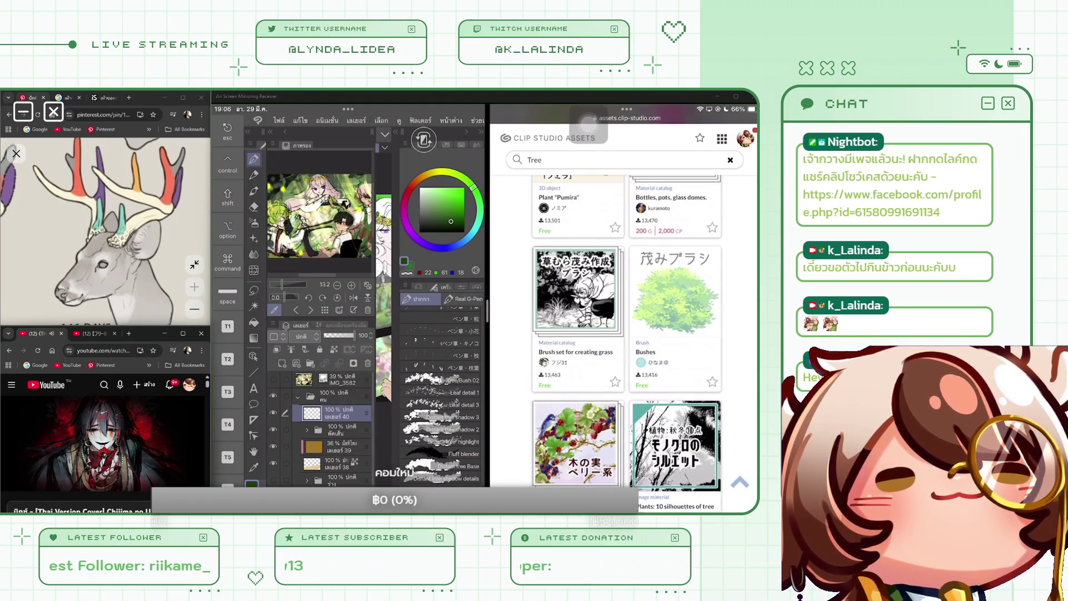
scroll(627, 333, down, 5)
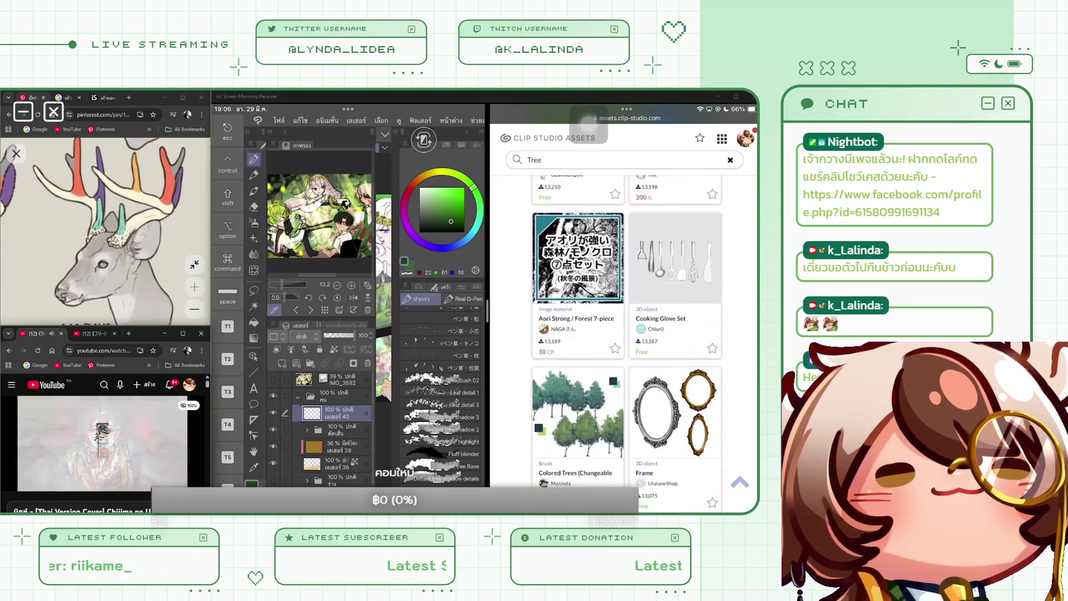
scroll(588, 122, down, 5)
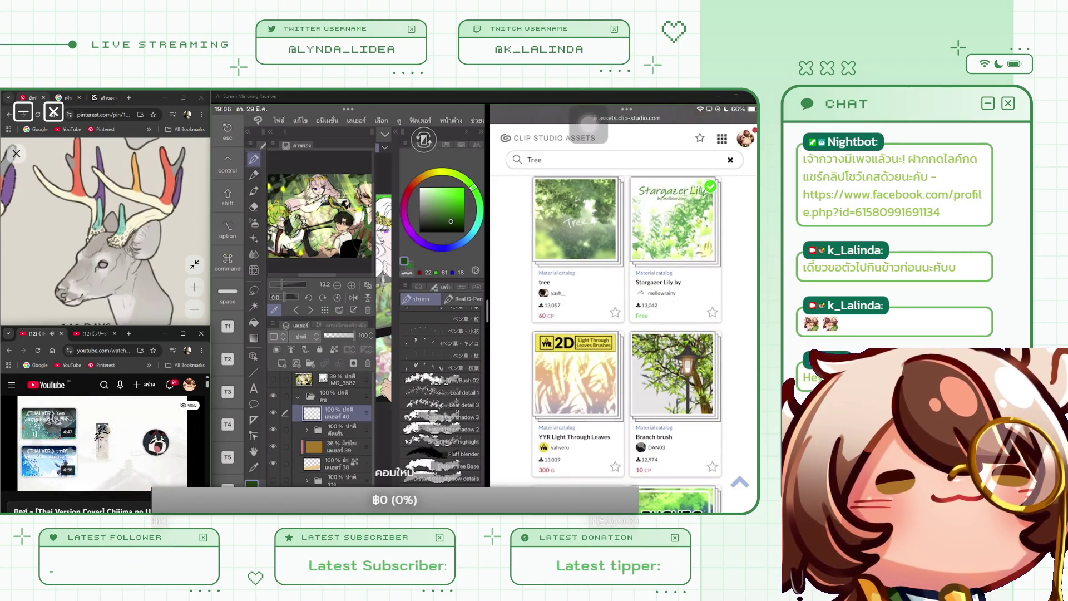
click(588, 122)
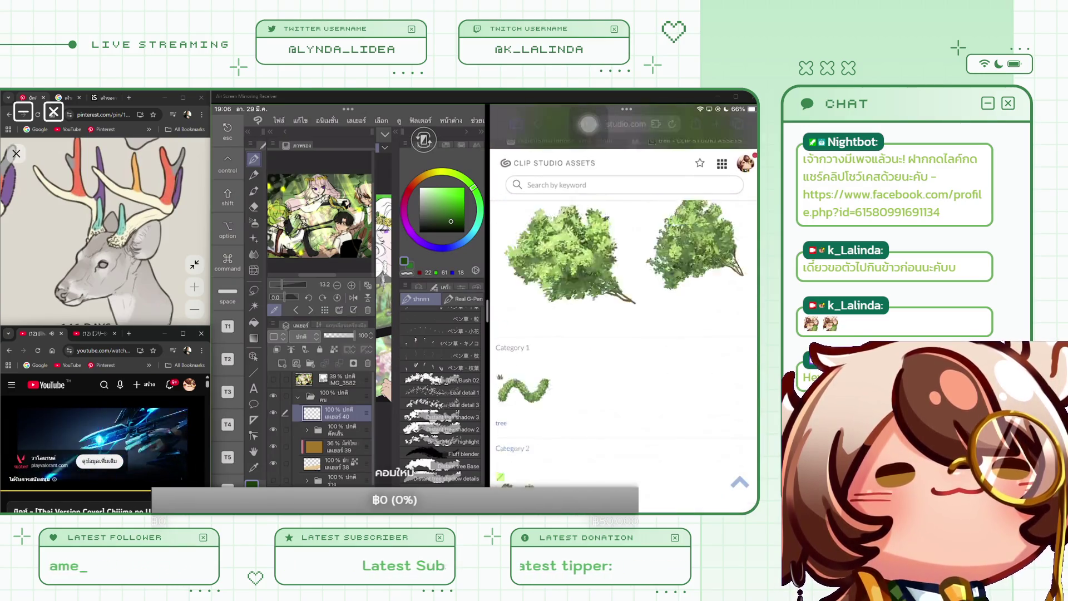
drag(487, 312, 756, 311)
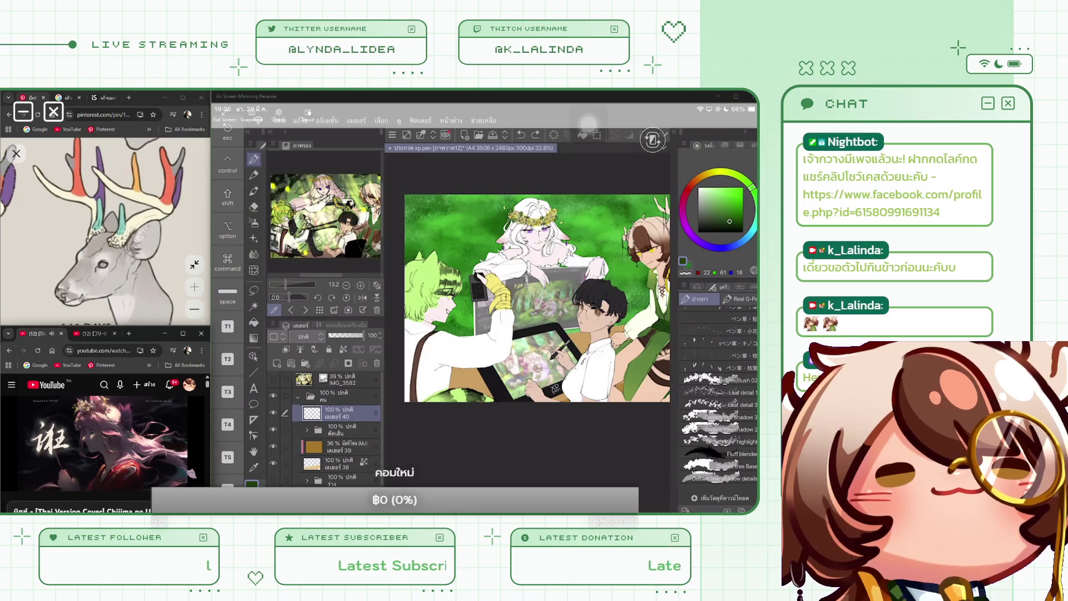
Import the six downloaded watercolor grass materials as brushes through Add sub tool.
click(723, 478)
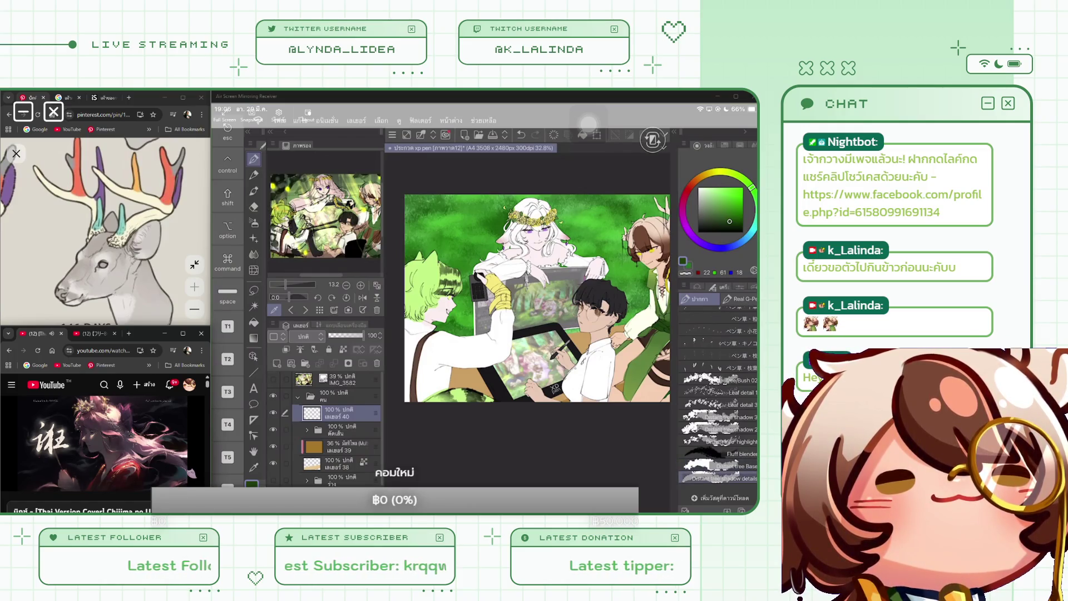
click(721, 498)
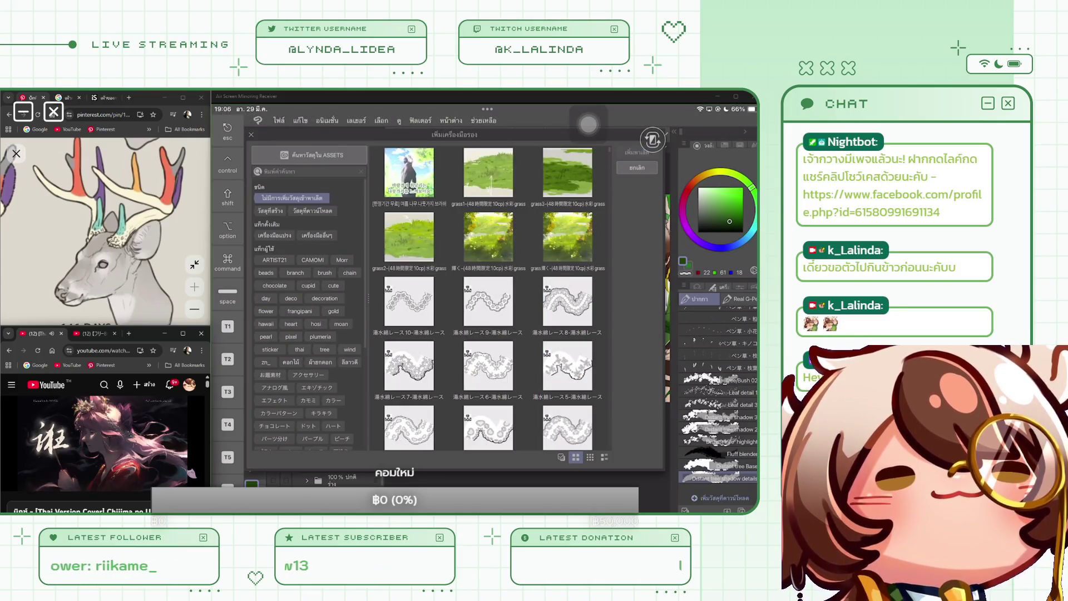
click(561, 456)
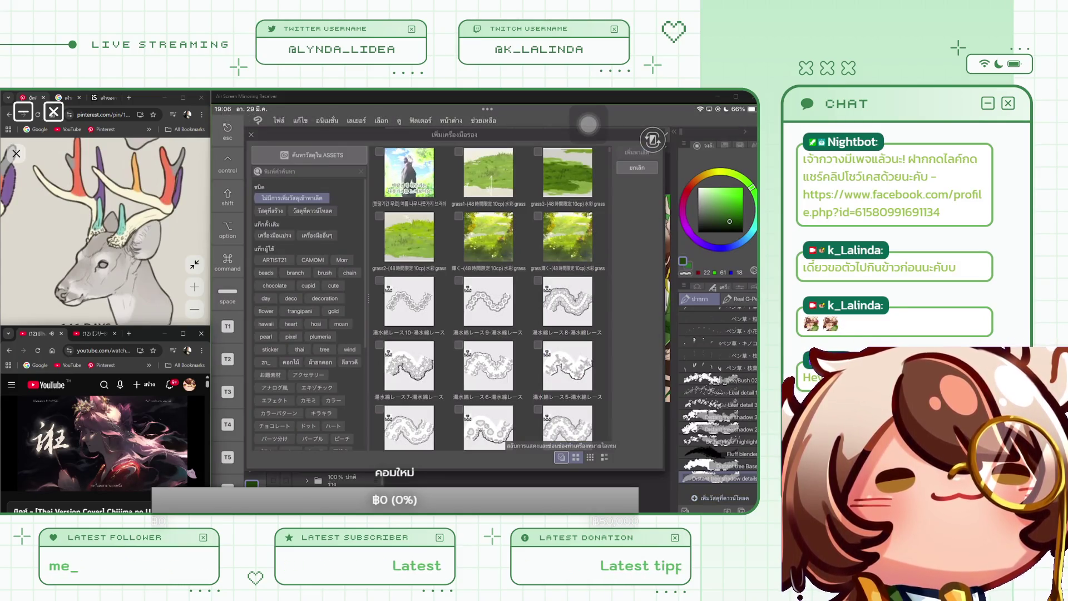
click(409, 173)
shift+click(567, 237)
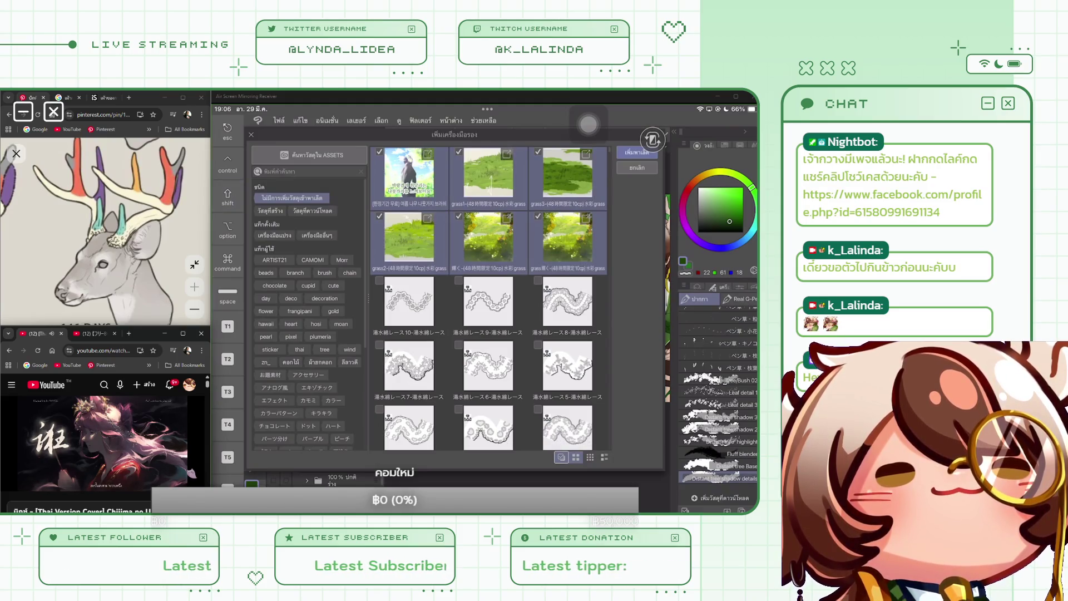
click(637, 152)
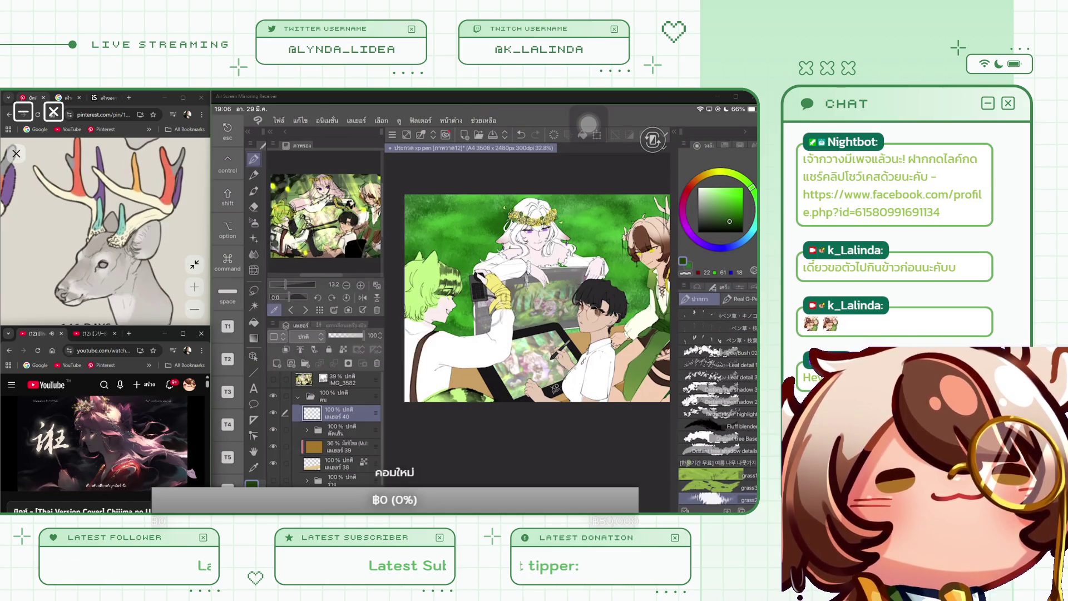
drag(451, 240, 489, 216)
drag(445, 273, 486, 252)
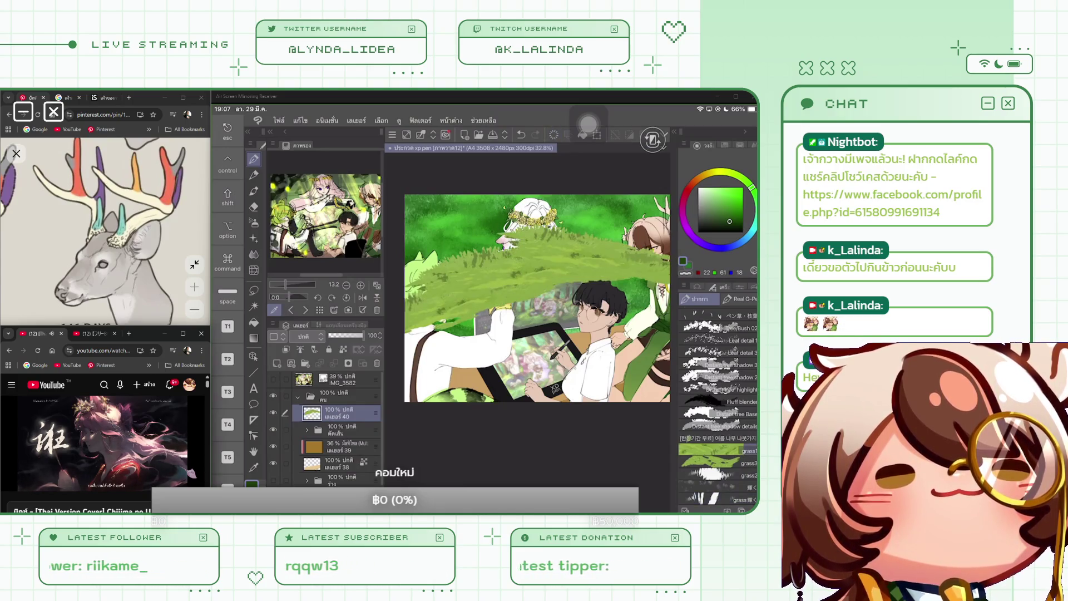
scroll(537, 298, down, 2)
scroll(718, 398, down, 1)
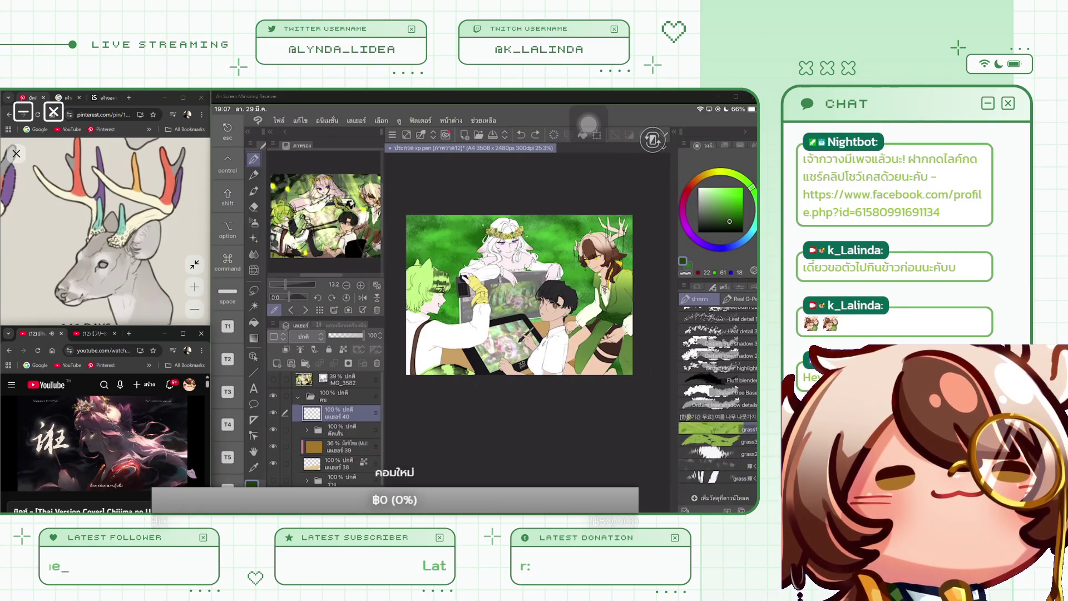
click(717, 466)
scroll(527, 345, up, 3)
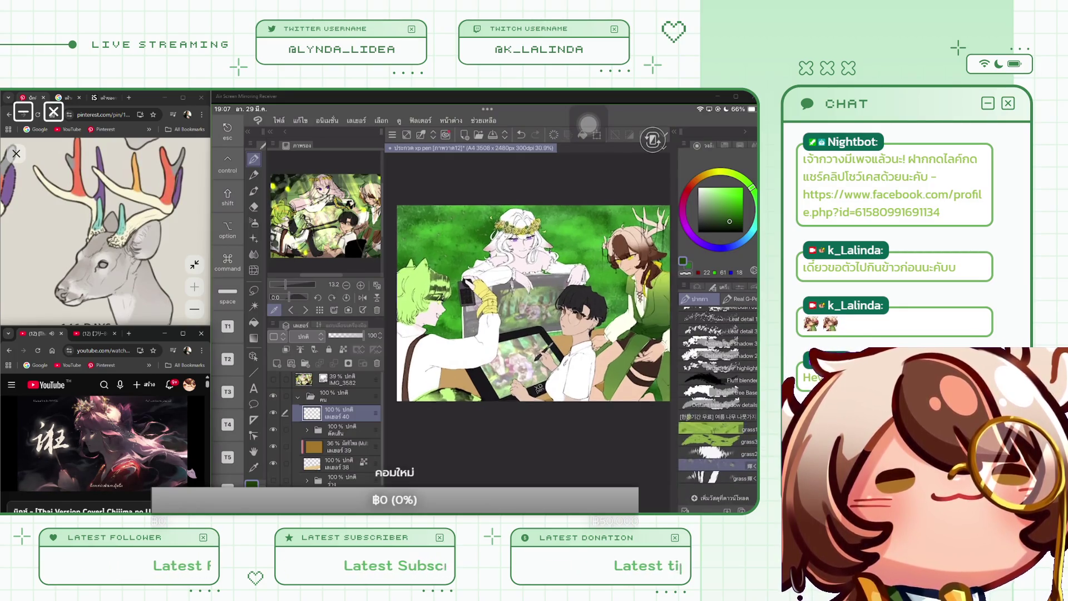
scroll(459, 245, up, 3)
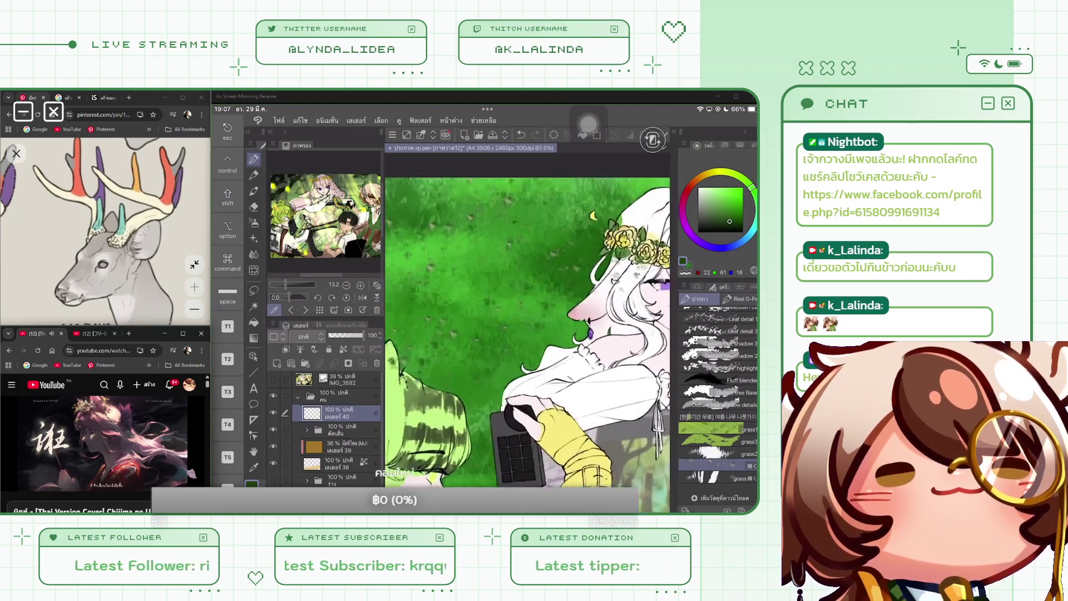
scroll(528, 345, down, 5)
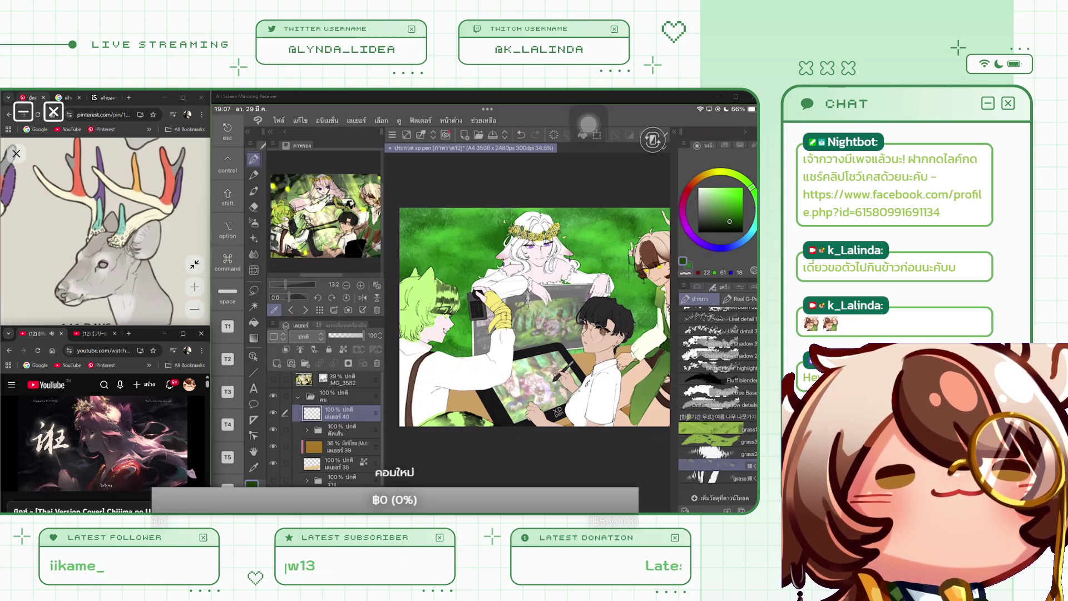
key(ctrl+z)
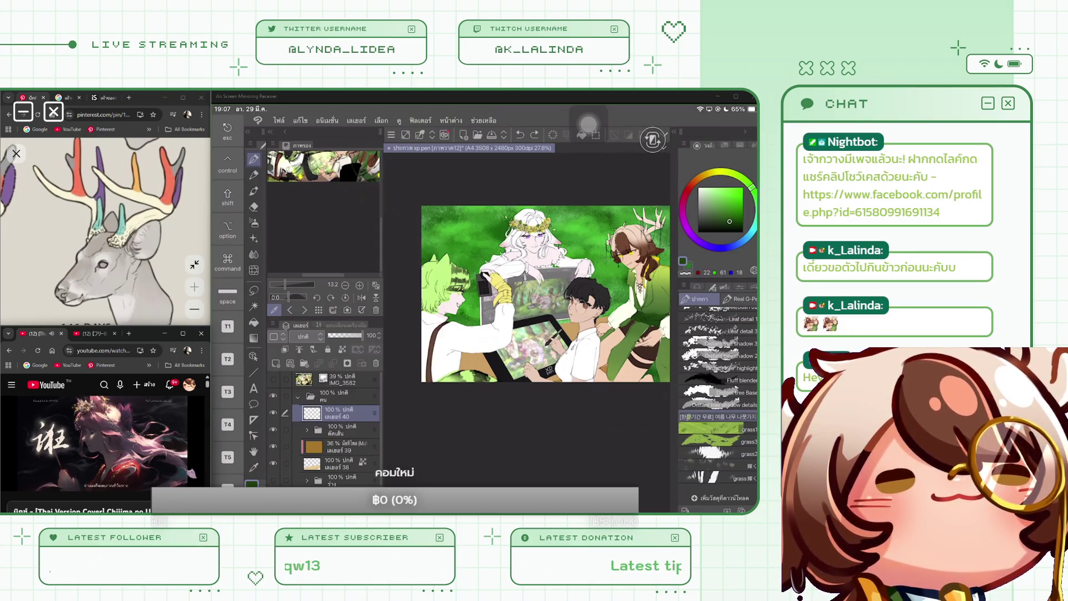
click(723, 404)
scroll(545, 294, up, 3)
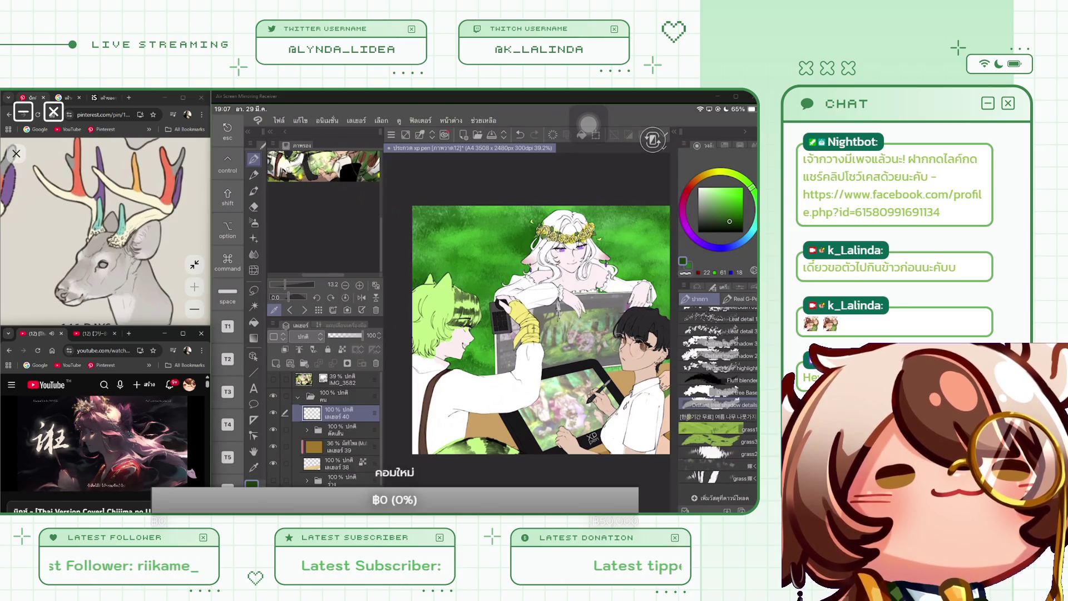
click(740, 286)
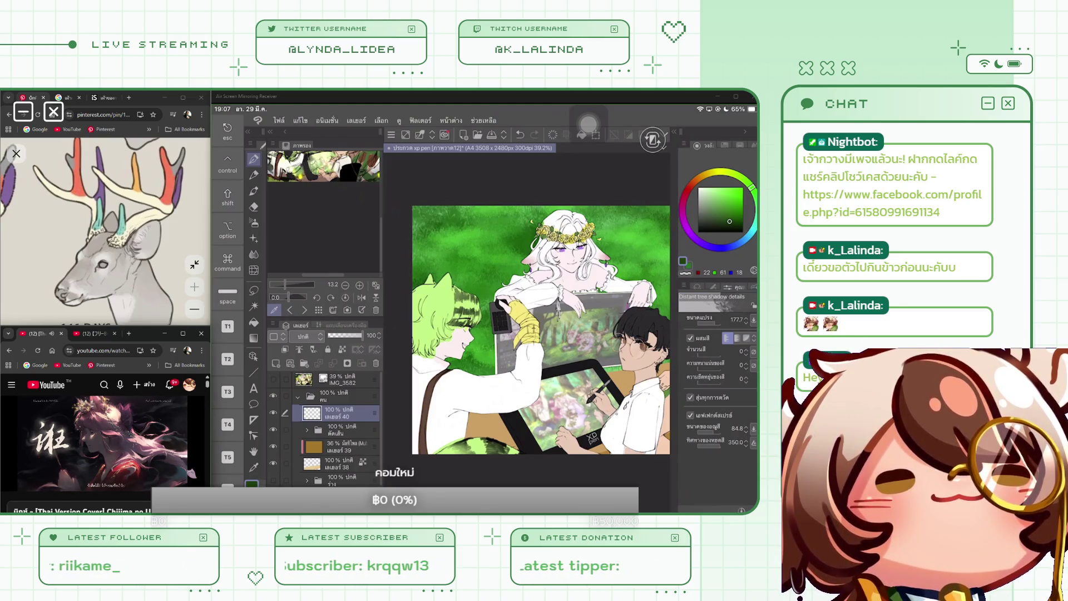
Set up a much thinner Fluff blender brush in bright green.
drag(723, 320, 692, 320)
click(697, 286)
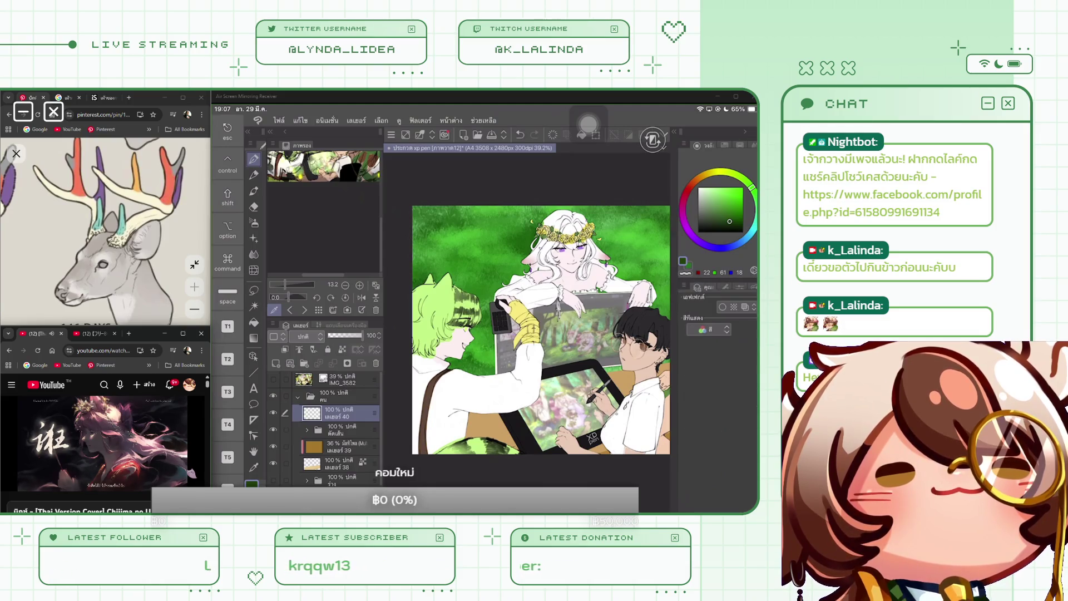
click(718, 380)
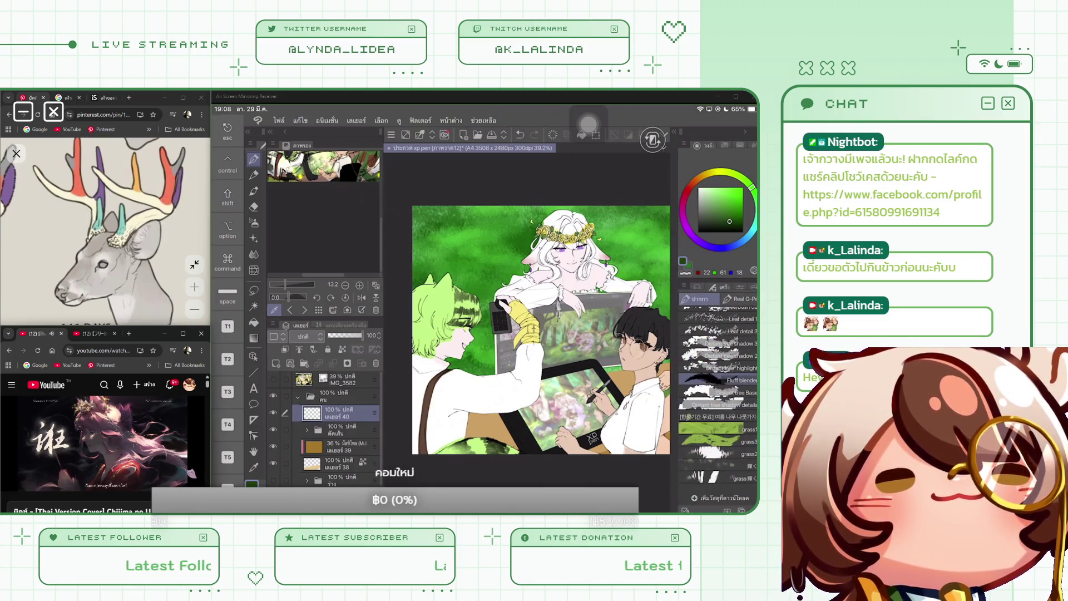
scroll(535, 334, down, 1)
click(743, 202)
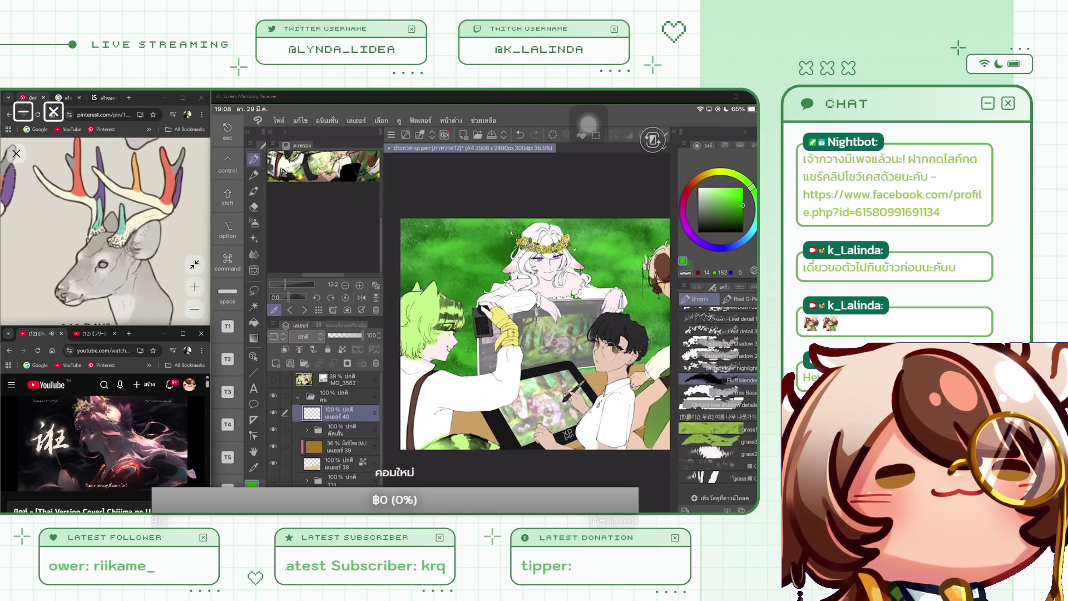
Delete the empty Layer 40 and add a new layer inside the คน folder.
click(376, 363)
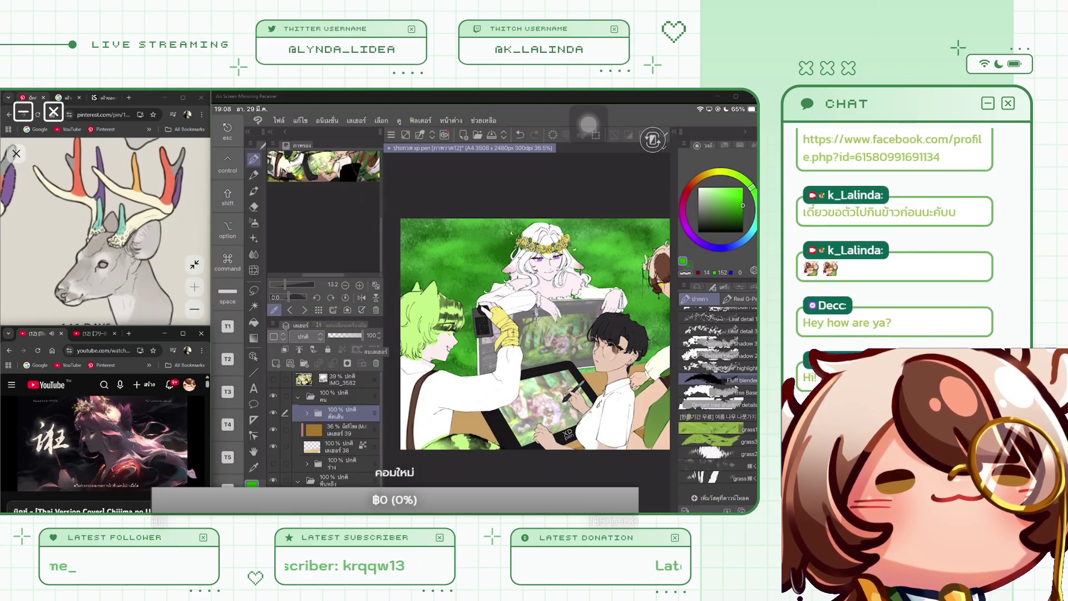
click(337, 395)
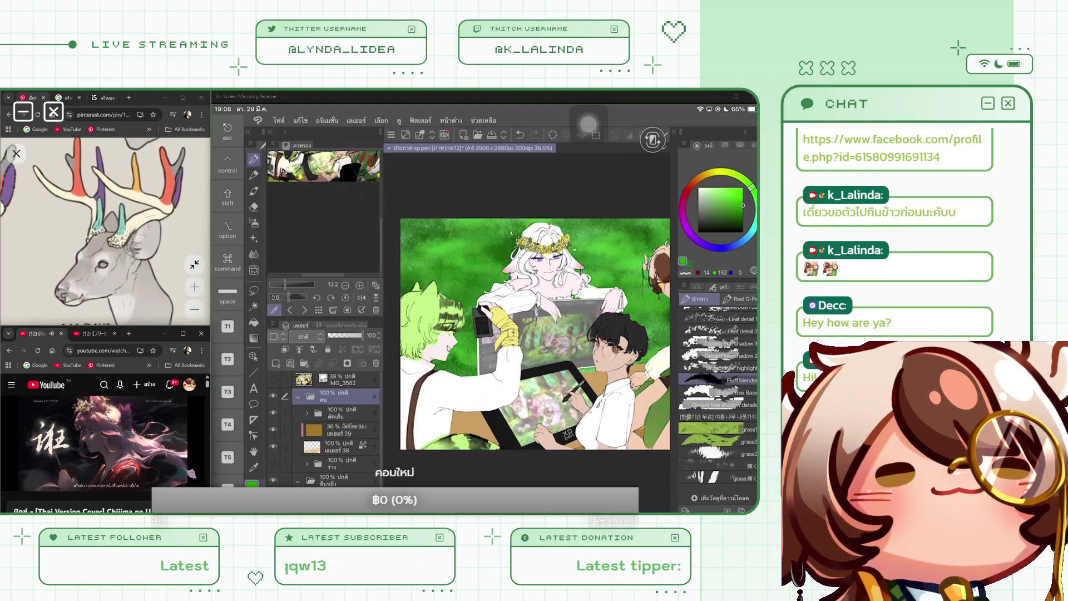
click(275, 363)
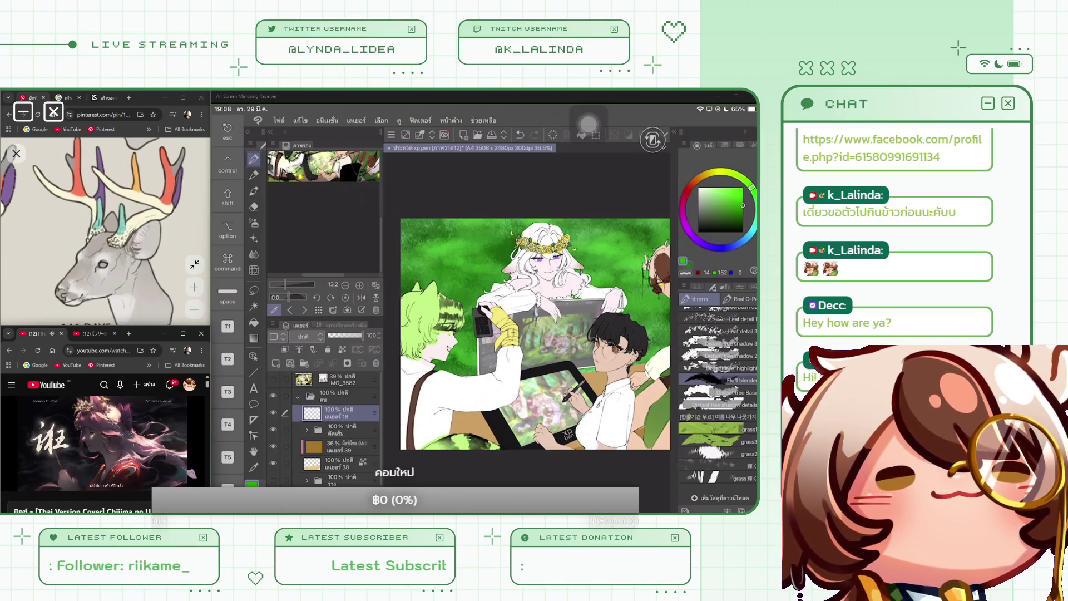
Paint green strokes around the white-haired character's hair, undoing then restoring them.
drag(423, 222, 490, 262)
drag(403, 267, 432, 295)
key(ctrl+z)
key(ctrl+z)
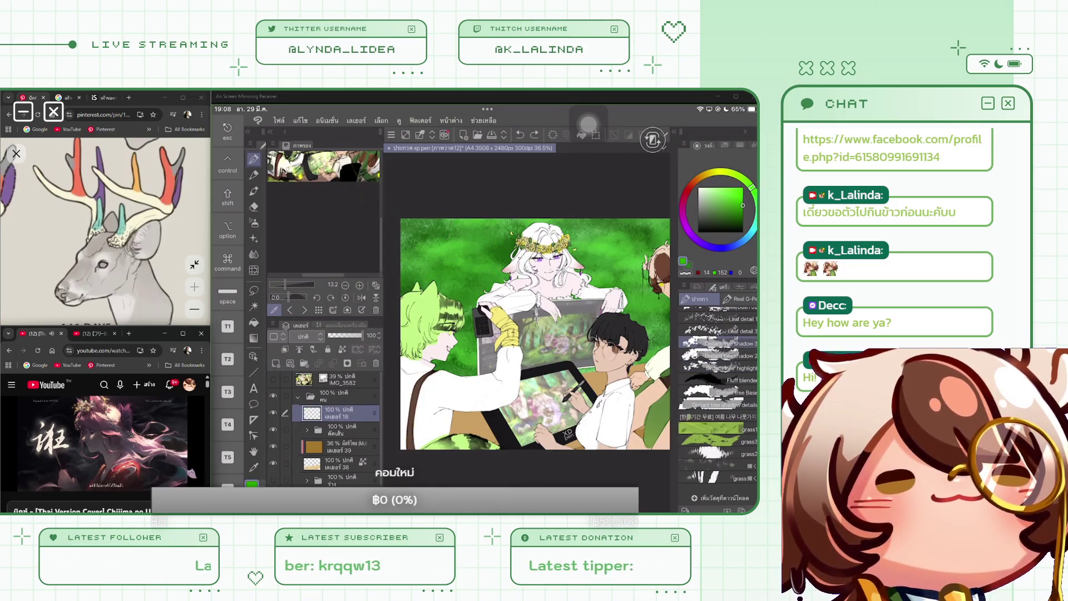
click(736, 287)
key(ctrl+y)
key(ctrl+y)
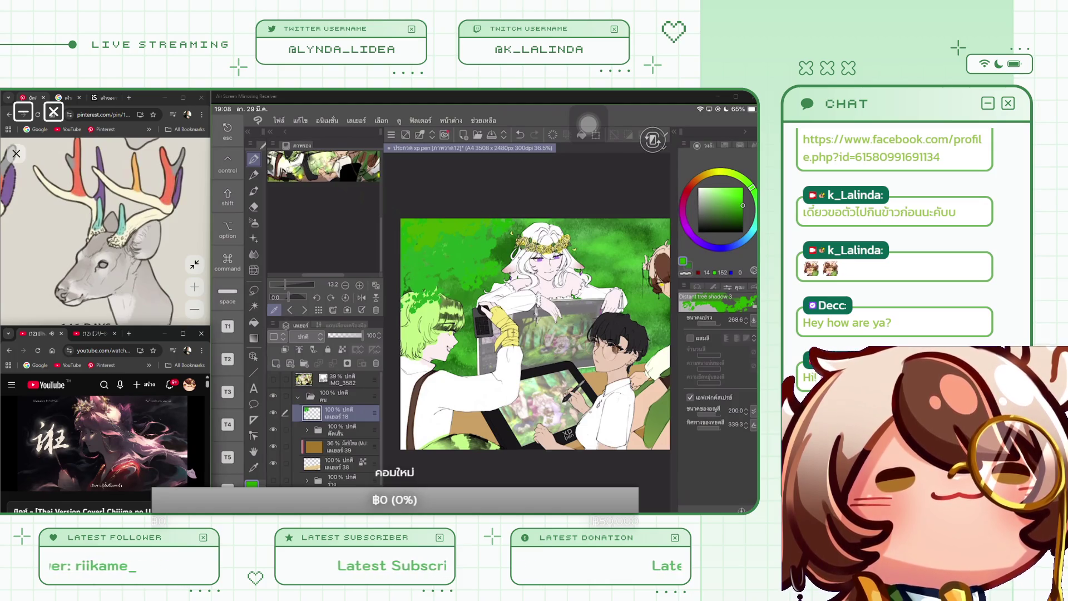
Paint dark green leaves along the left canvas edge, lock transparent pixels, and switch to the eraser.
mouse_move(403, 390)
mouse_down()
mouse_move(448, 429)
mouse_move(409, 439)
mouse_up()
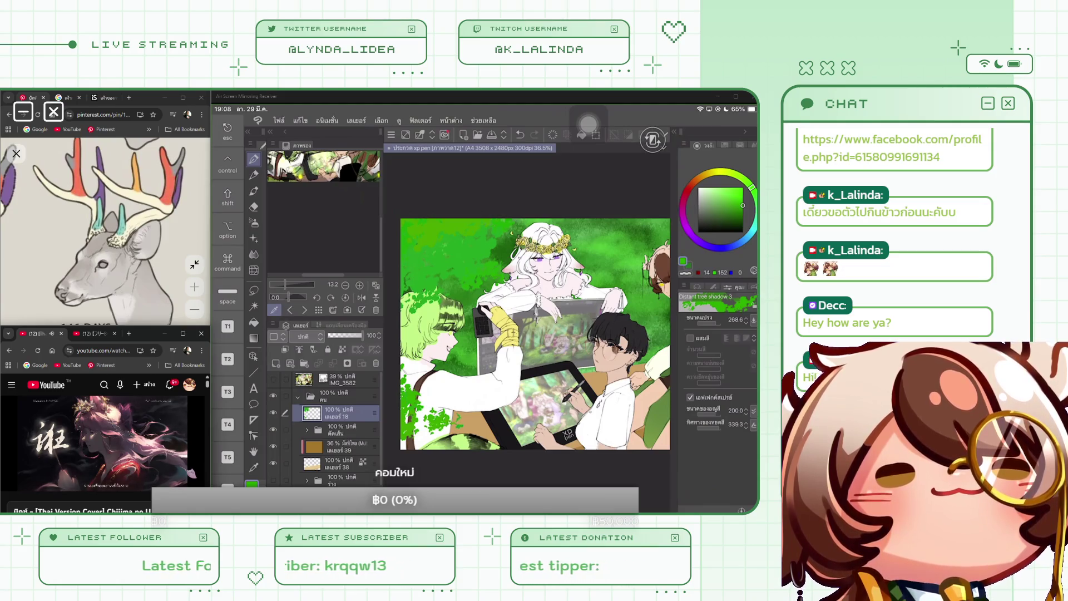
scroll(534, 334, down, 3)
drag(545, 339, 517, 353)
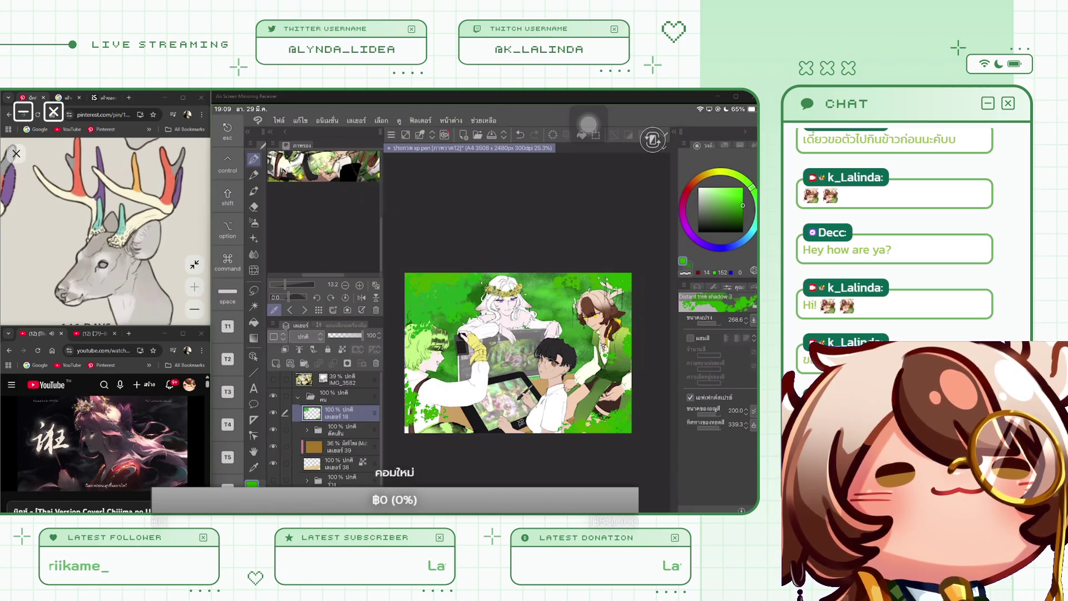
scroll(518, 353, down, 1)
drag(507, 344, 521, 341)
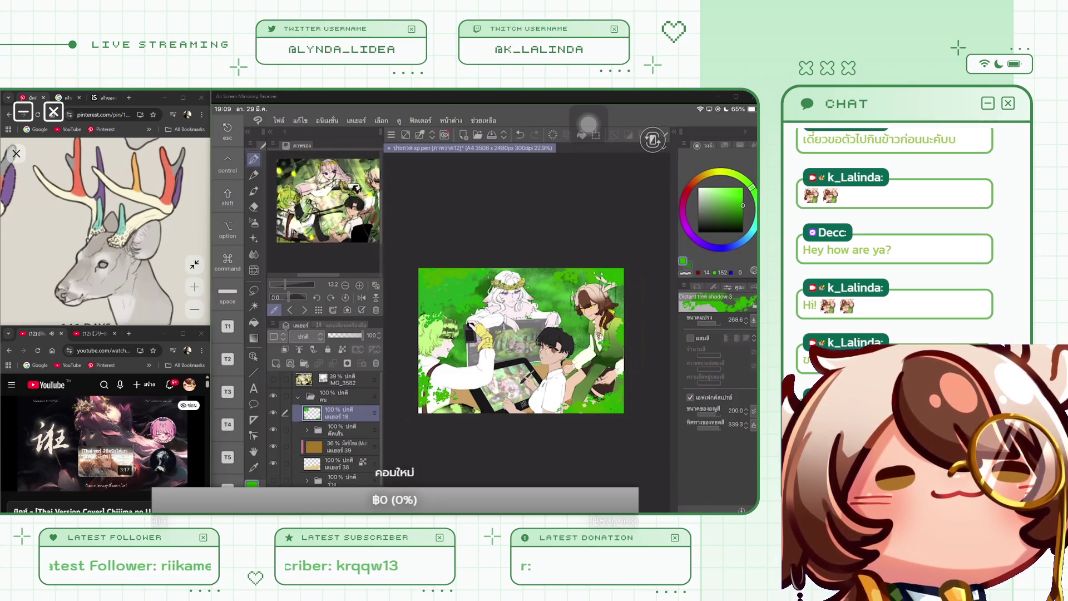
click(342, 349)
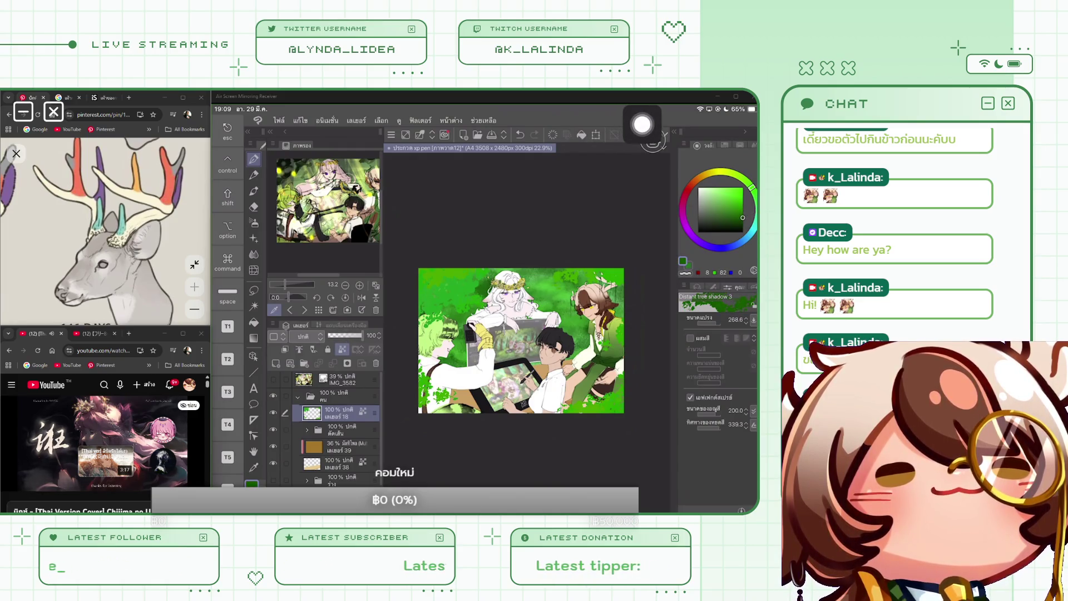
key(e)
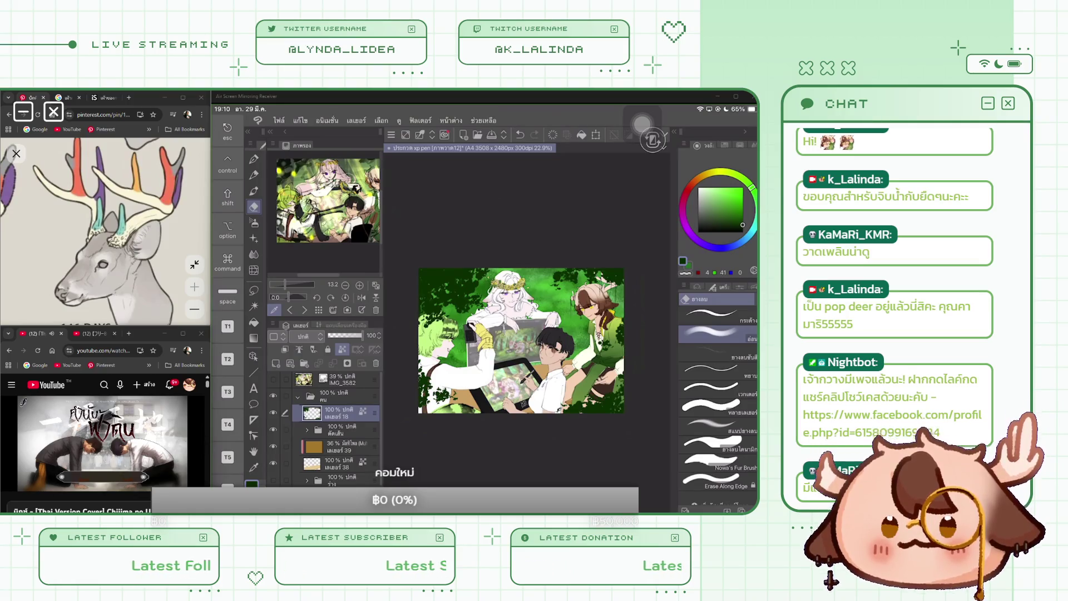
Shrink the eraser to size 24.5.
scroll(544, 382, up, 3)
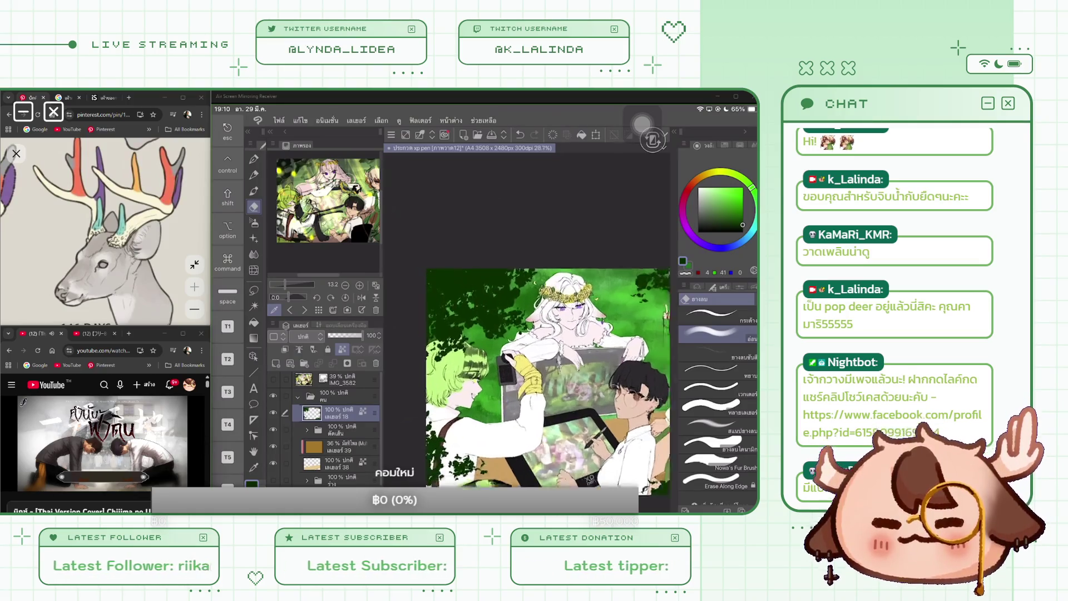
key(bracketleft)
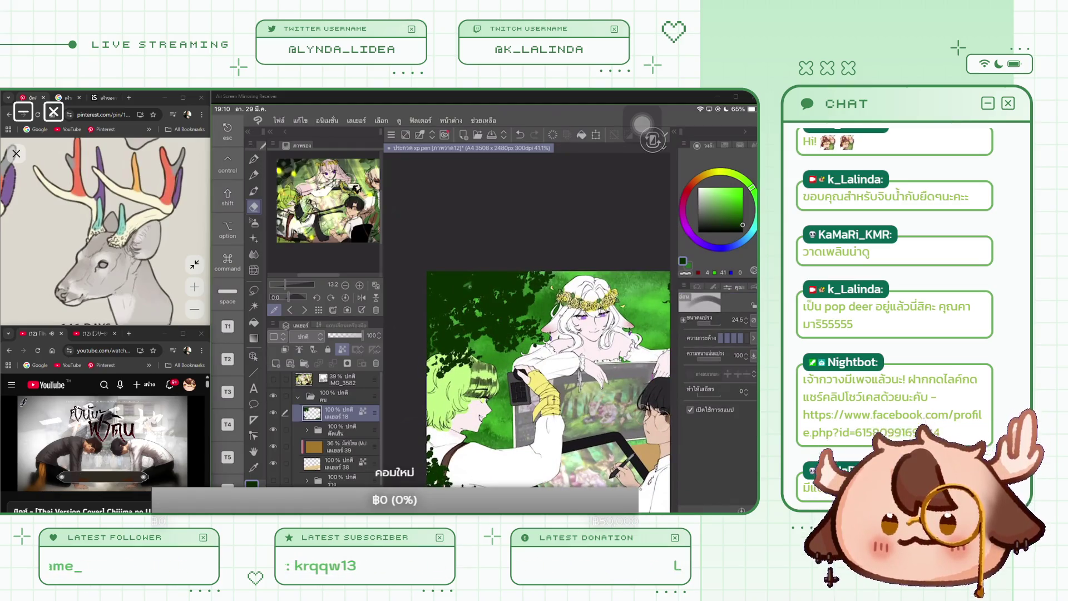
scroll(484, 312, up, 2)
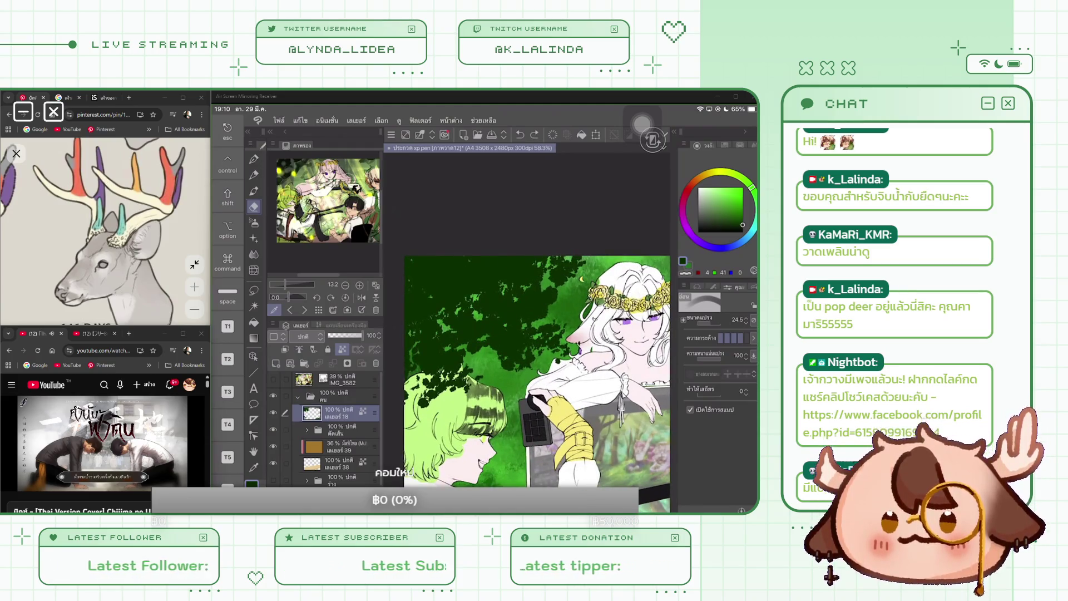
scroll(537, 345, down, 3)
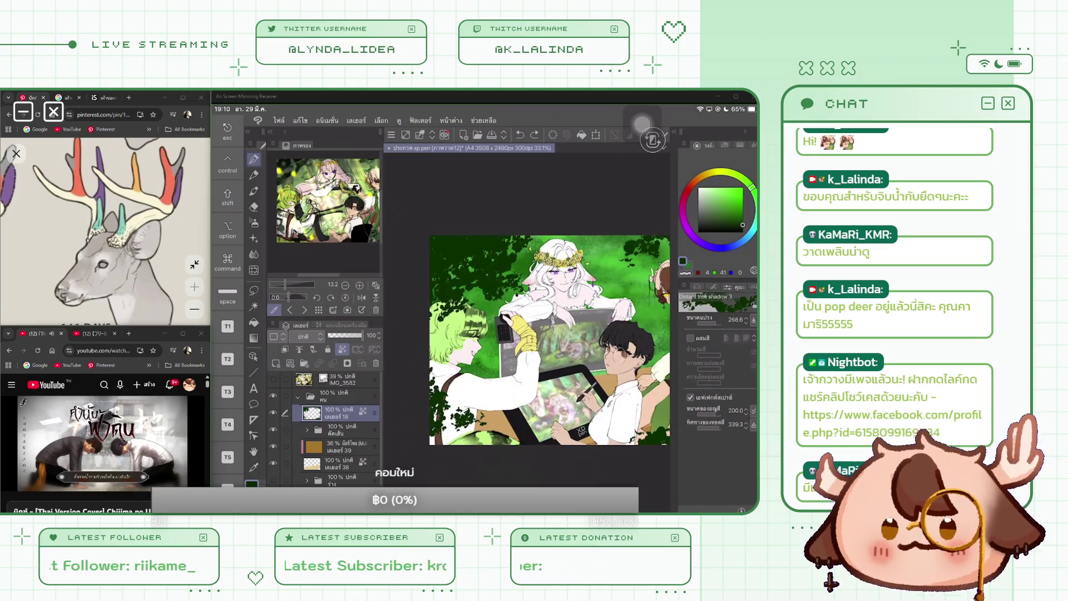
Switch to the pen with the Leaf detail 3 brush and zoom out over the canvas.
key(p)
click(718, 488)
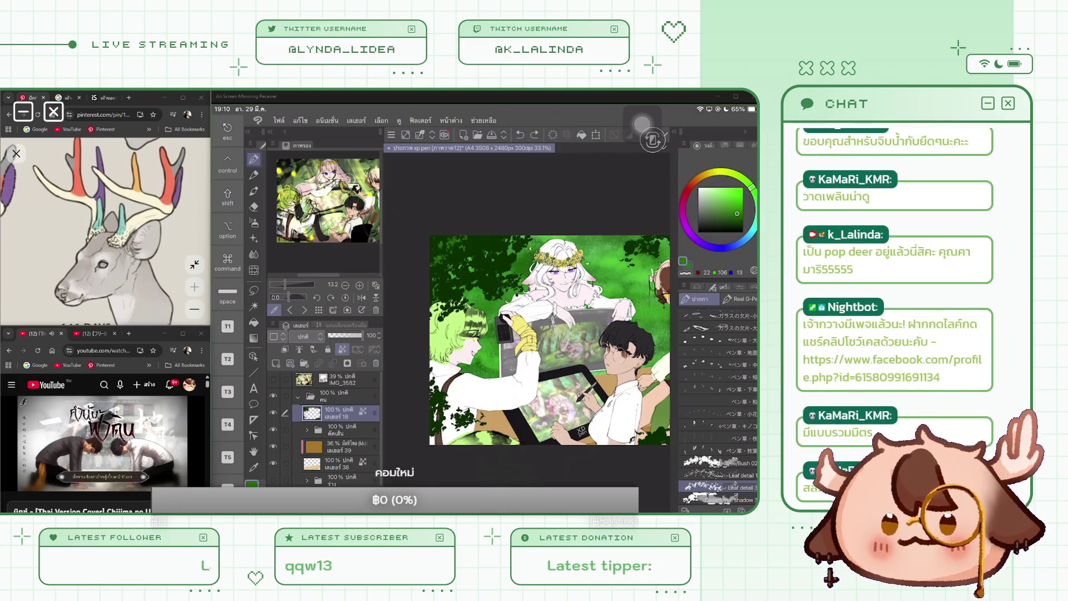
scroll(550, 340, down, 1)
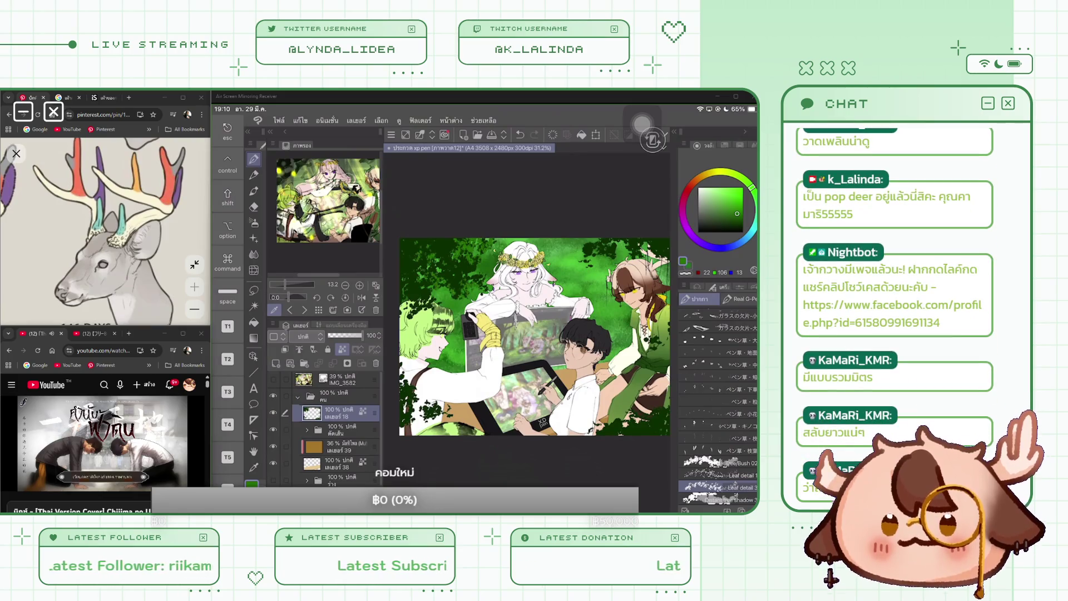
scroll(535, 334, down, 1)
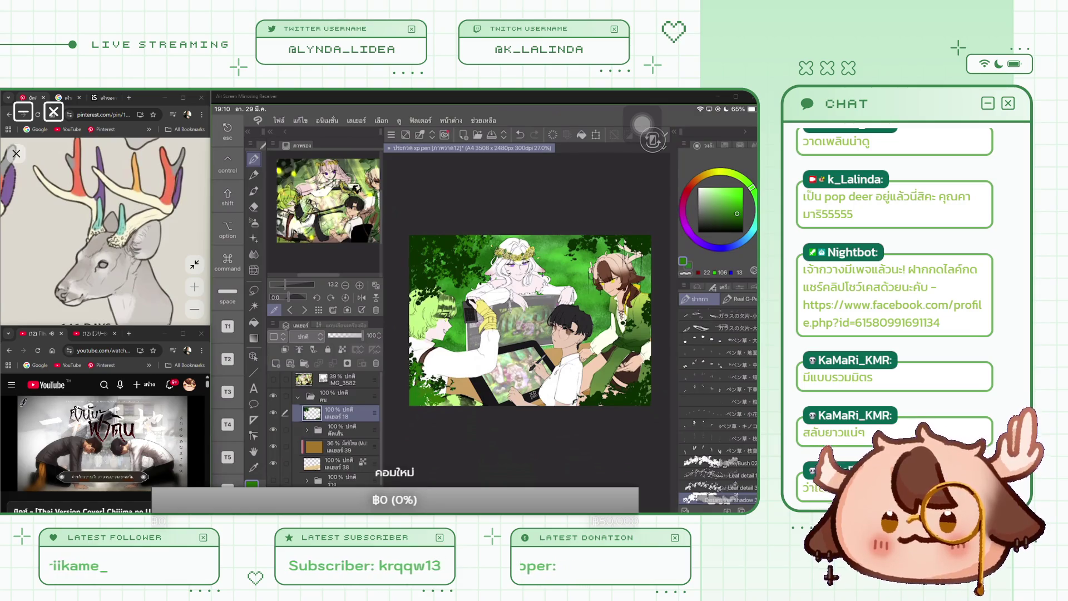
scroll(526, 320, down, 1)
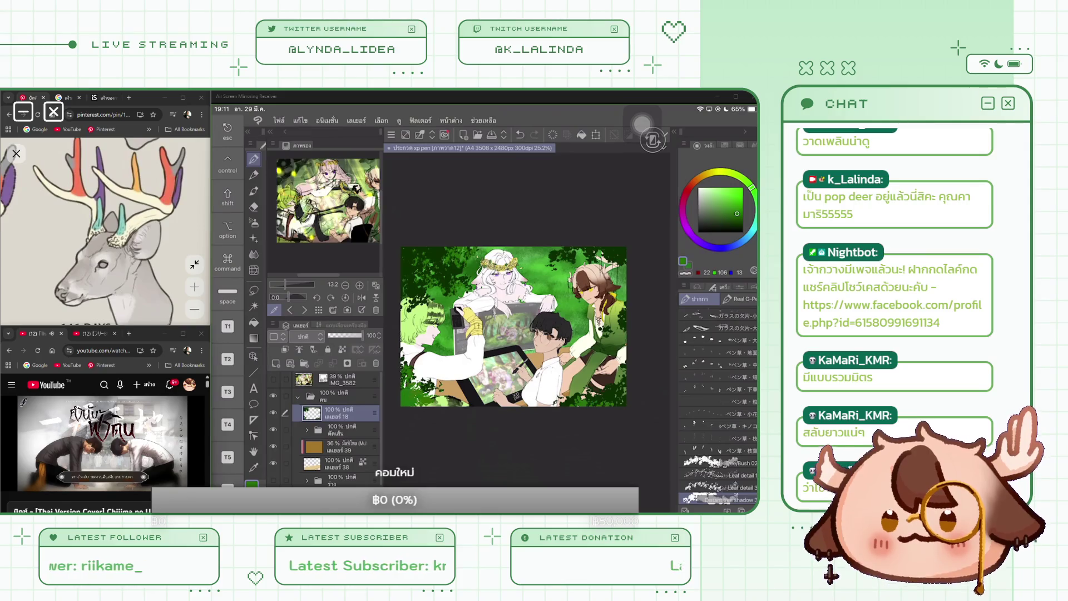
Lock layer 18's transparent pixels and start Scale/Rotate with Keep aspect ratio on.
click(342, 349)
click(596, 134)
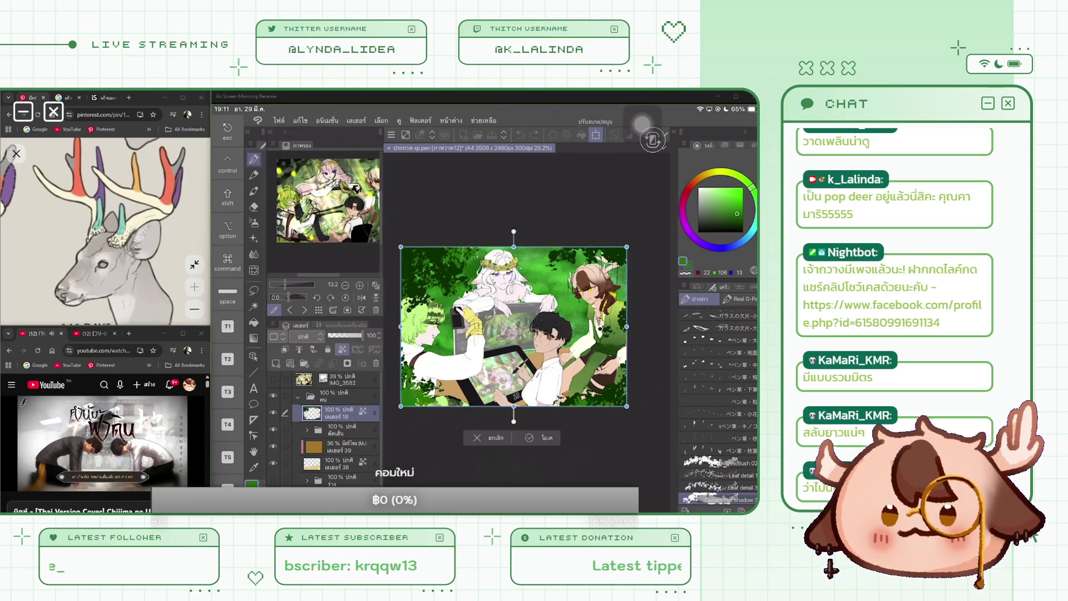
scroll(514, 327, down, 2)
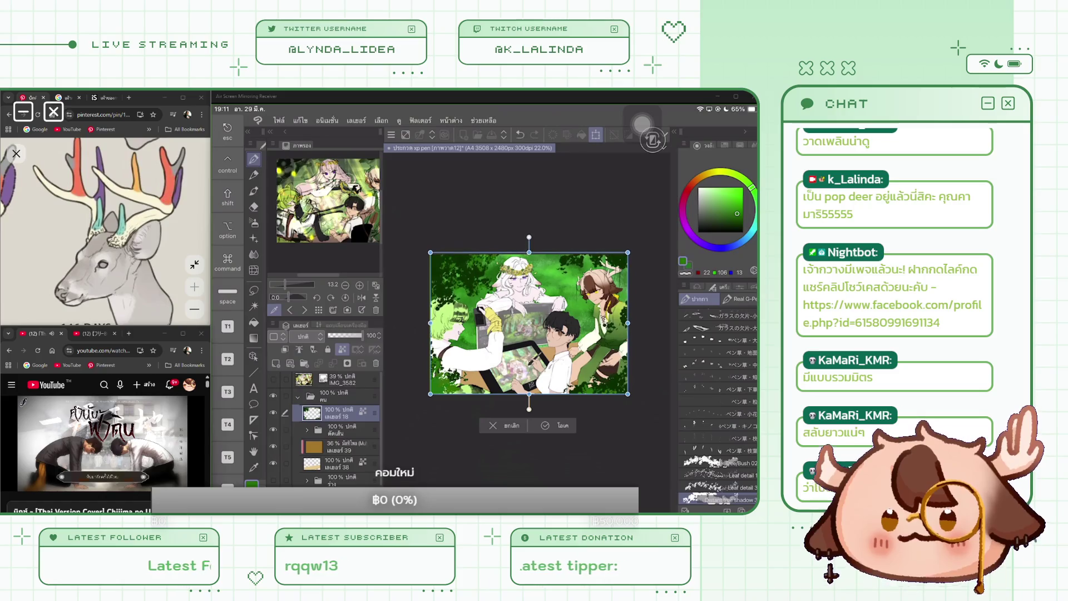
click(739, 287)
click(698, 440)
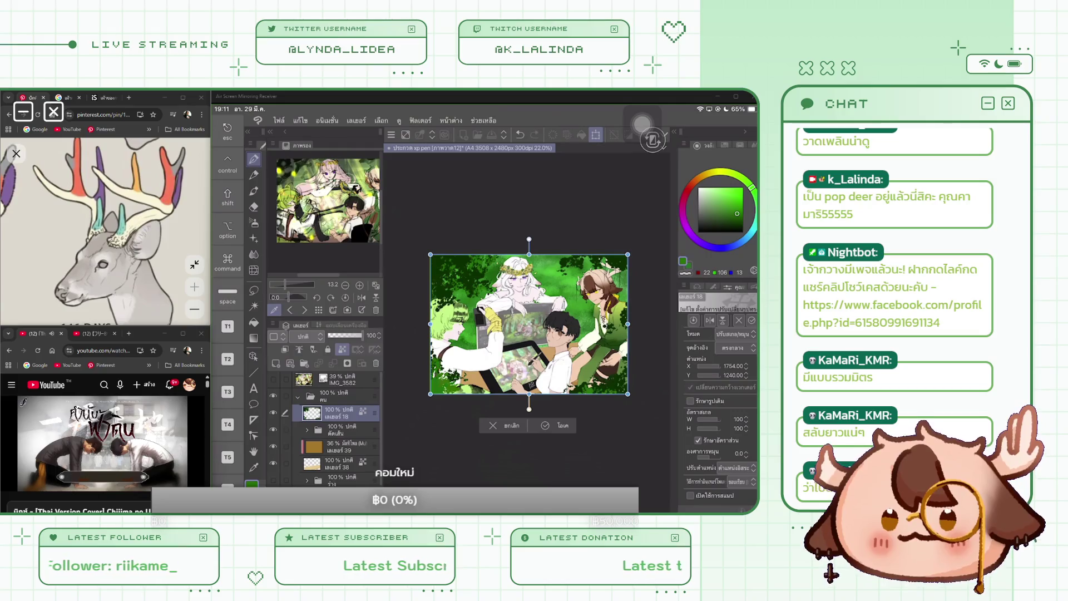
Enlarge the foliage to about 104% and apply the transform.
drag(529, 394, 528, 401)
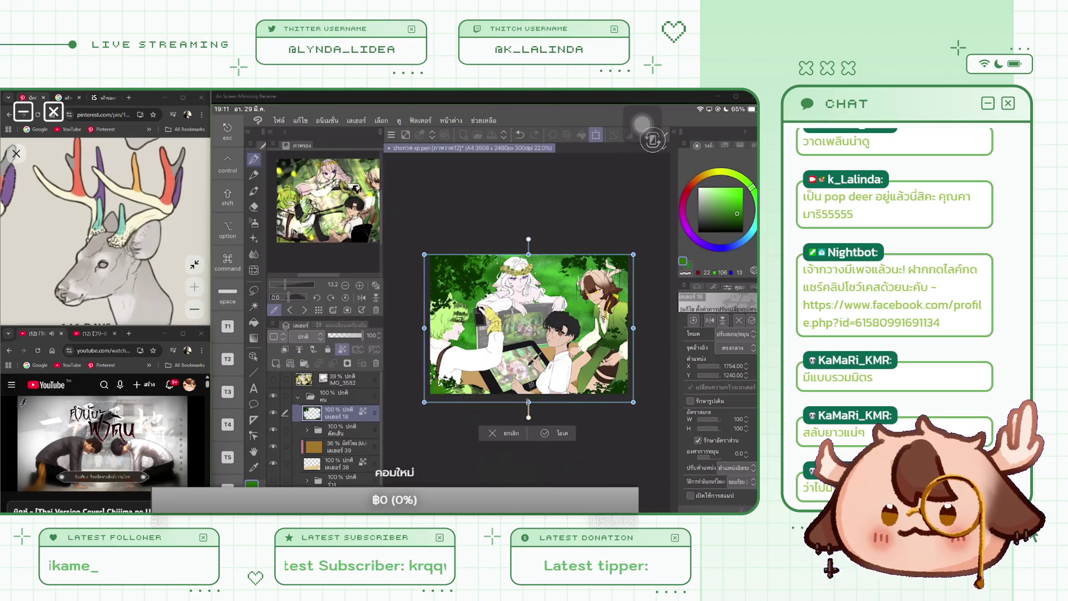
drag(529, 254, 529, 253)
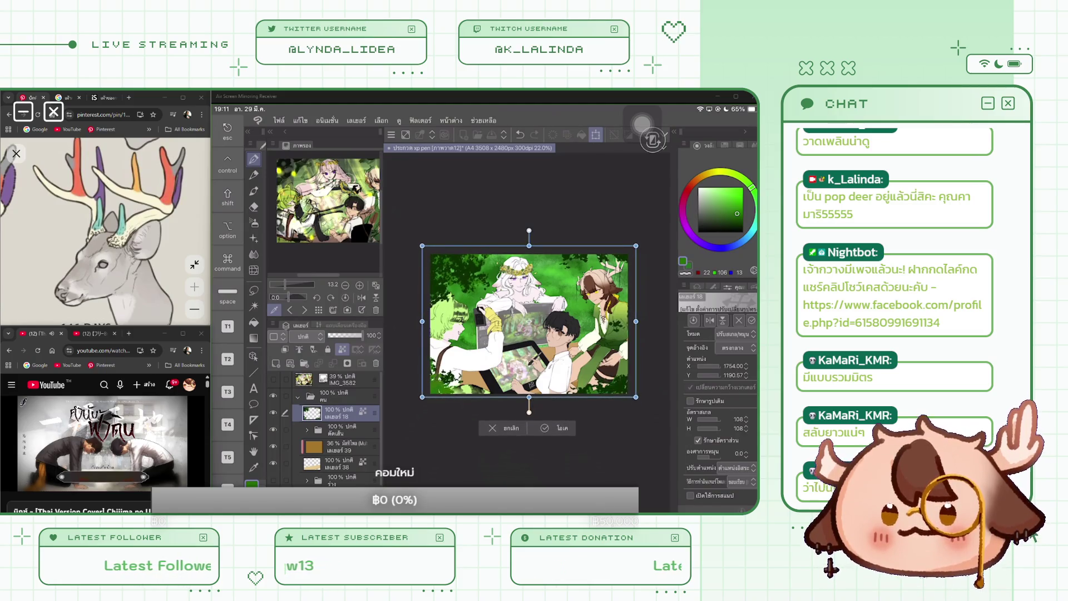
drag(529, 402, 530, 396)
drag(427, 325, 424, 325)
drag(529, 397, 529, 396)
drag(426, 323, 427, 323)
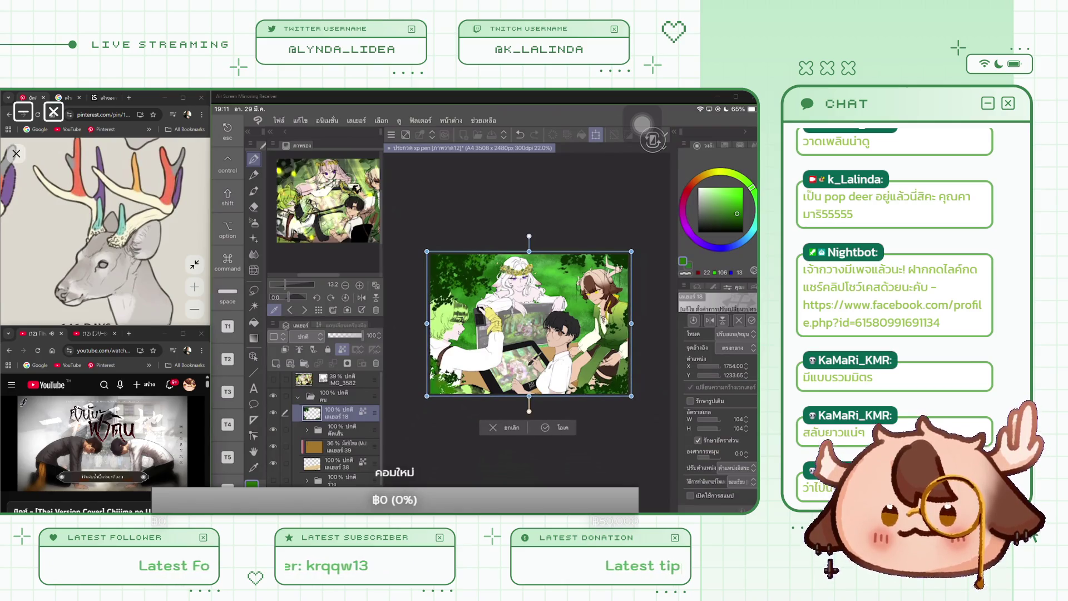
key(Return)
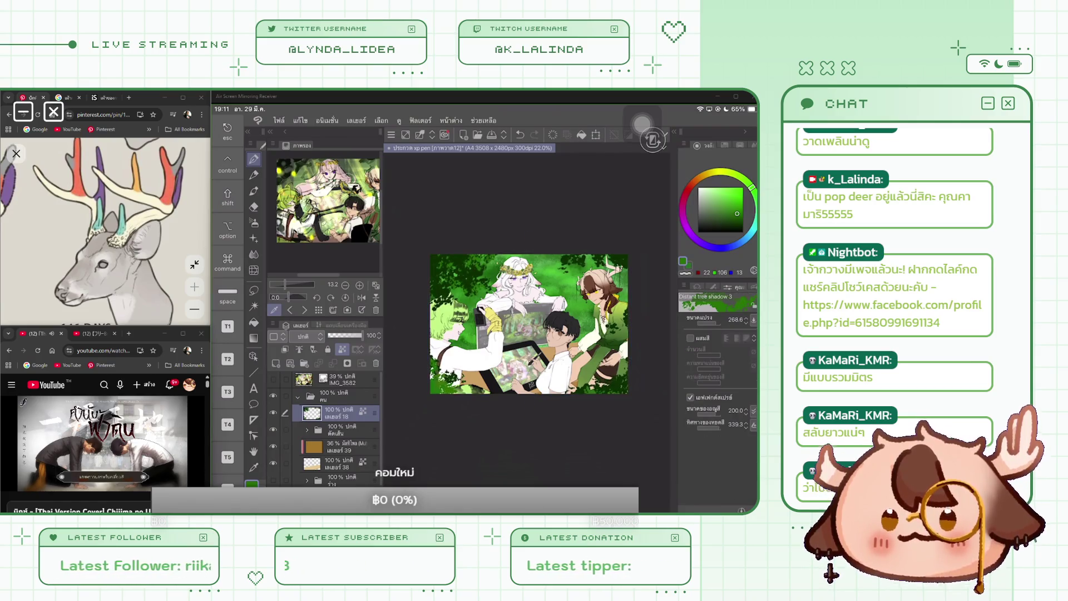
Enlarge the eraser, then return to the Distant tree shadow 3 brush with a deeper green.
key(e)
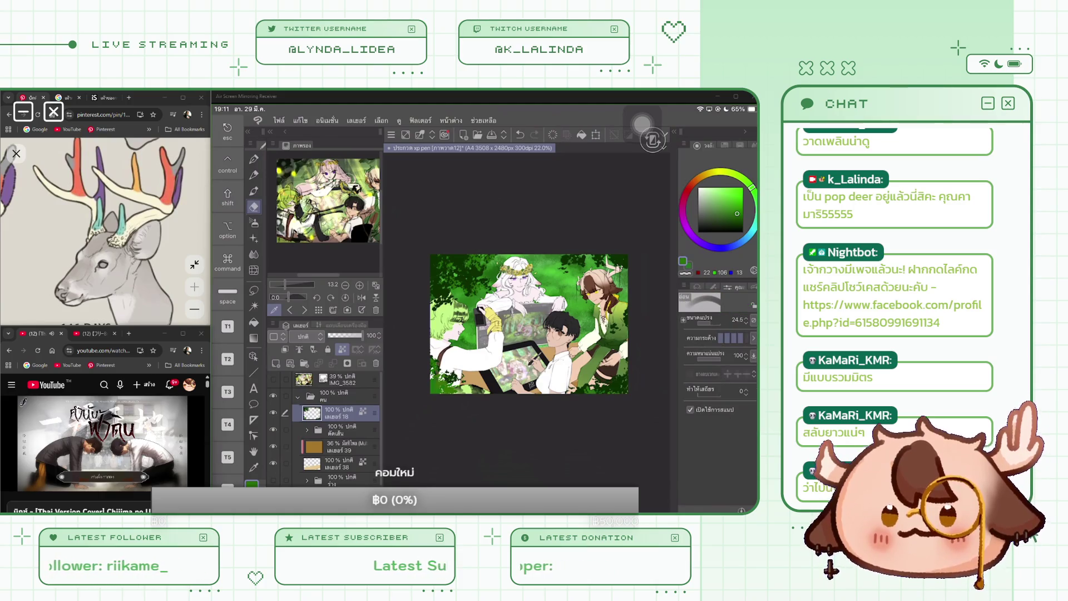
key(bracketright)
key(bracketright)
key(bracketright)
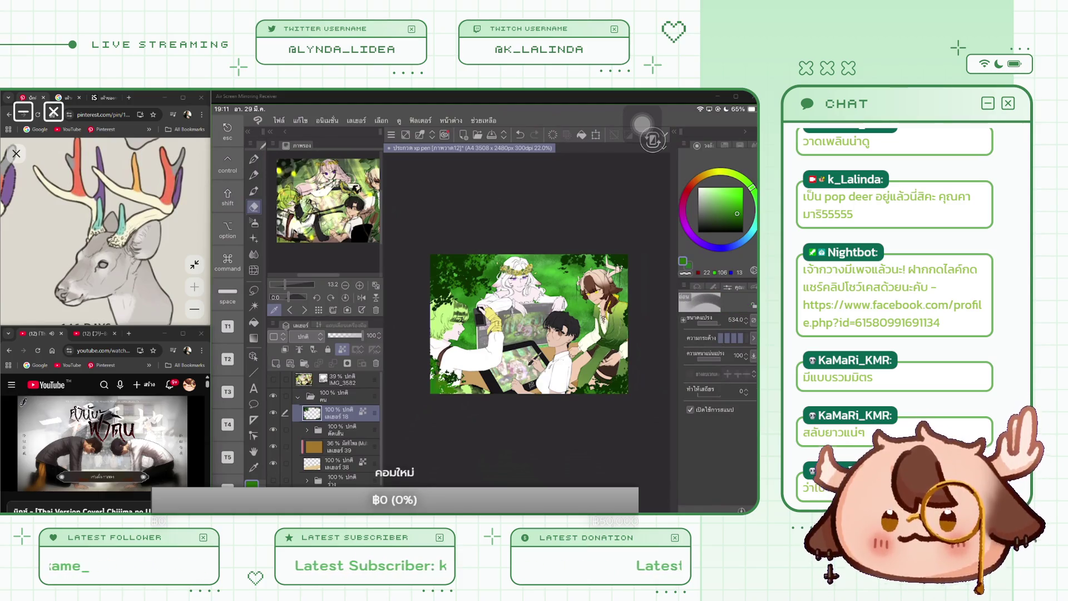
key(p)
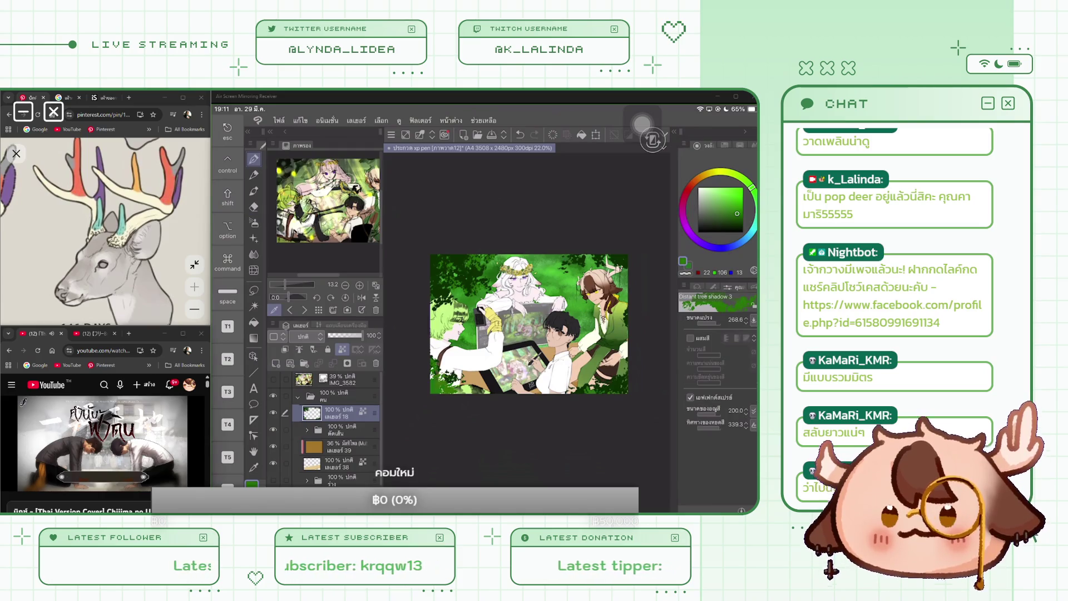
click(743, 217)
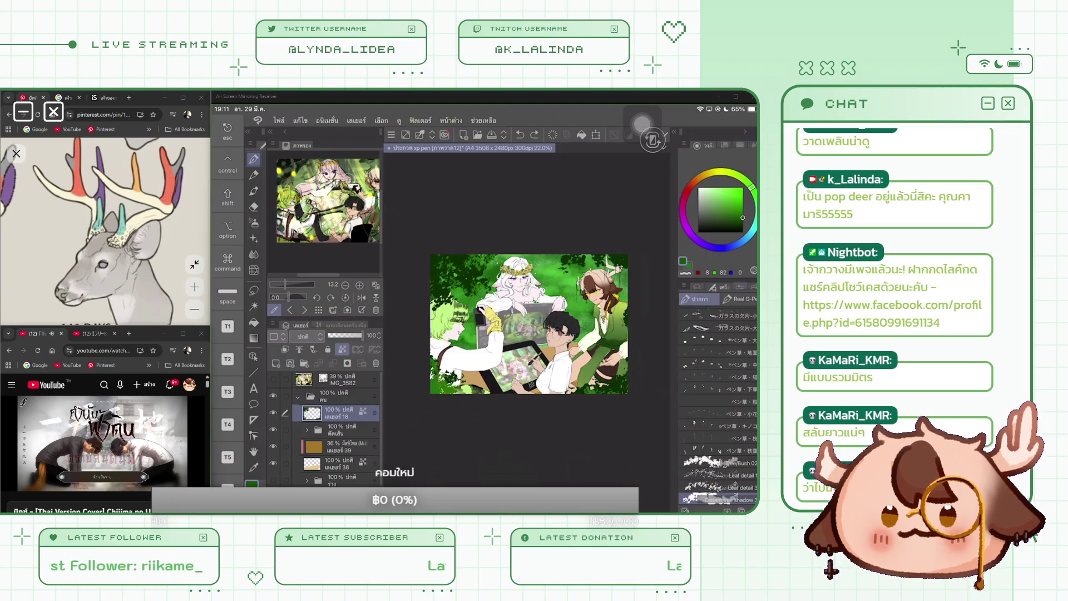
Lock layer 18's transparent pixels, fill its foliage with a darker green, and save.
click(342, 349)
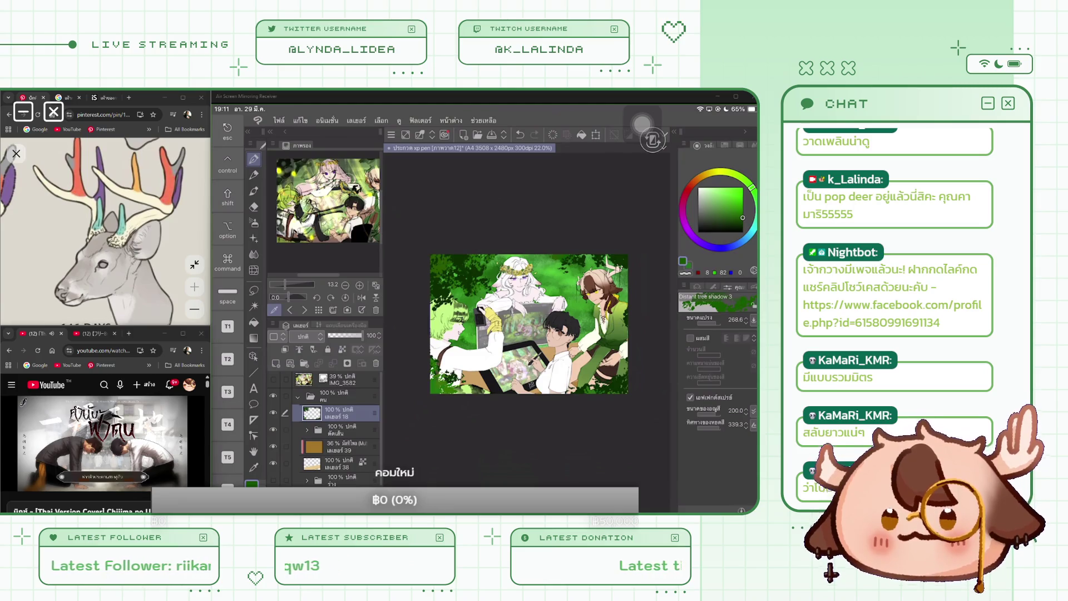
click(342, 349)
click(582, 135)
drag(742, 217, 743, 226)
click(582, 135)
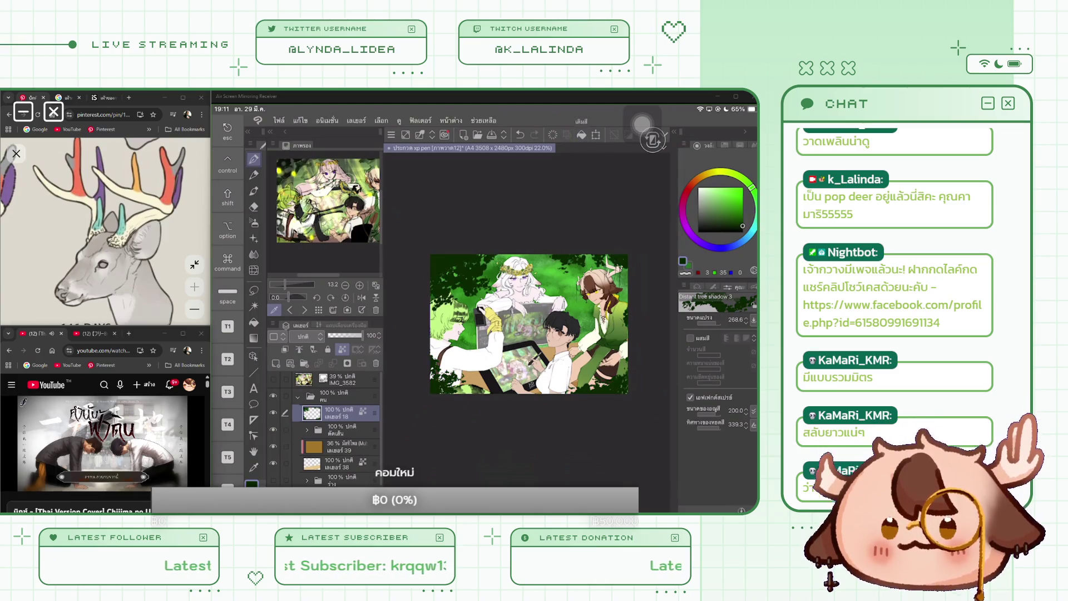
key(ctrl+s)
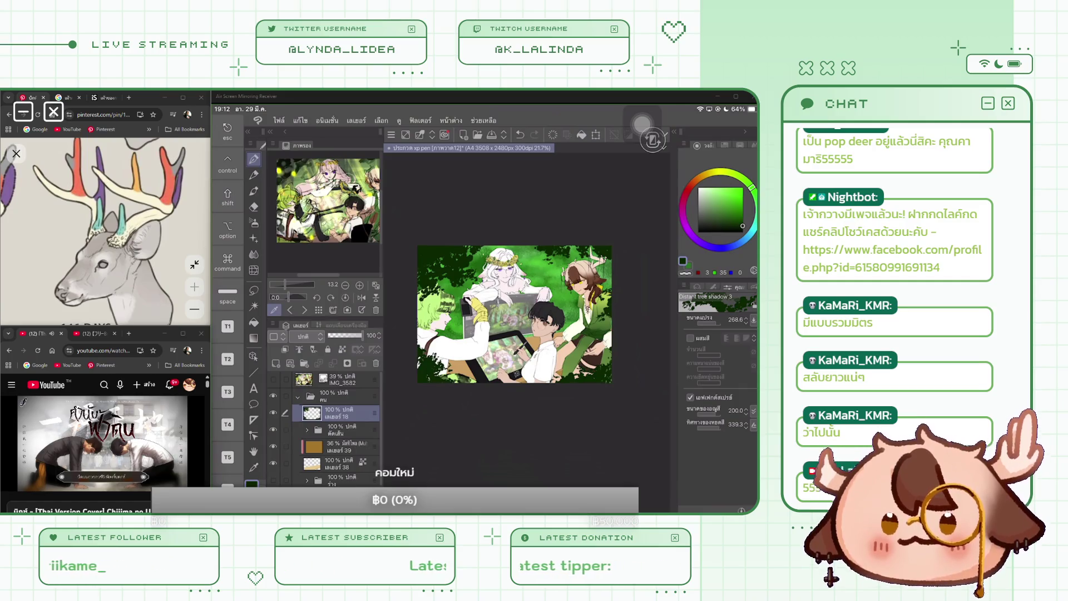
Add a new raster layer above layer 18.
click(254, 207)
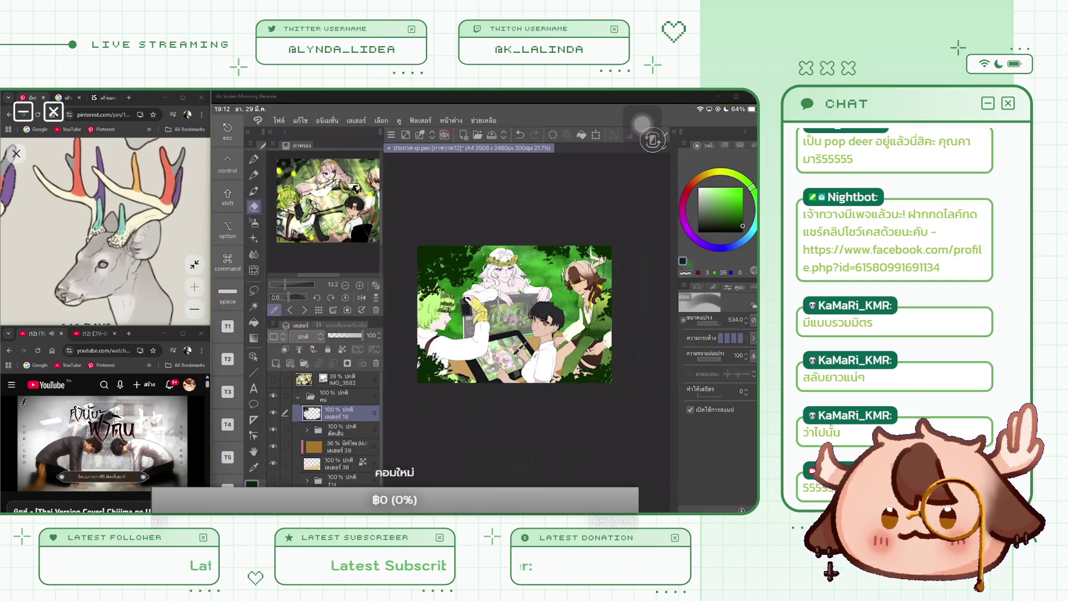
click(254, 158)
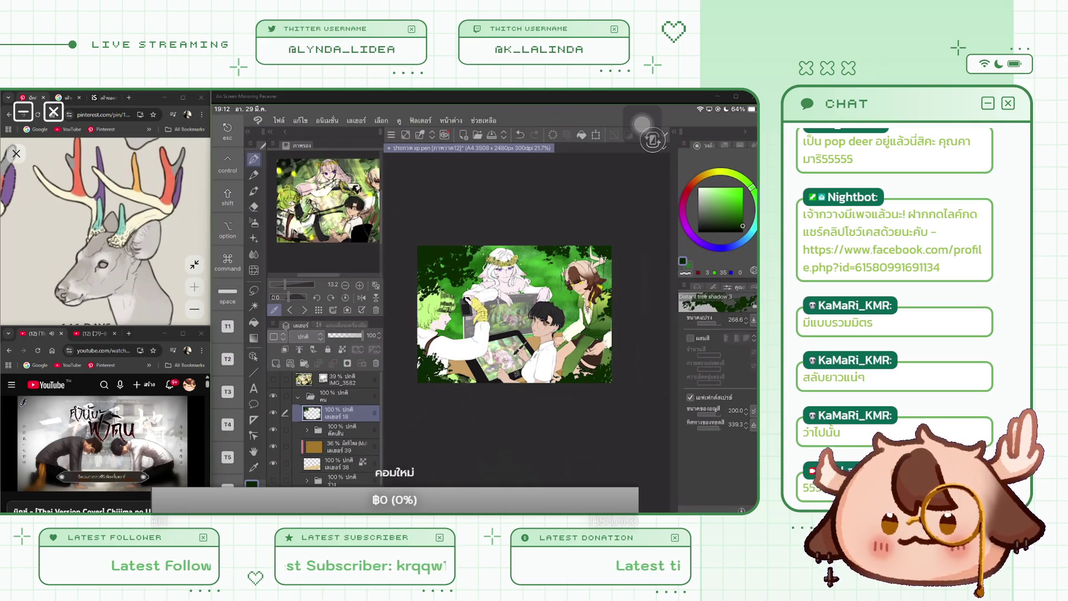
click(713, 287)
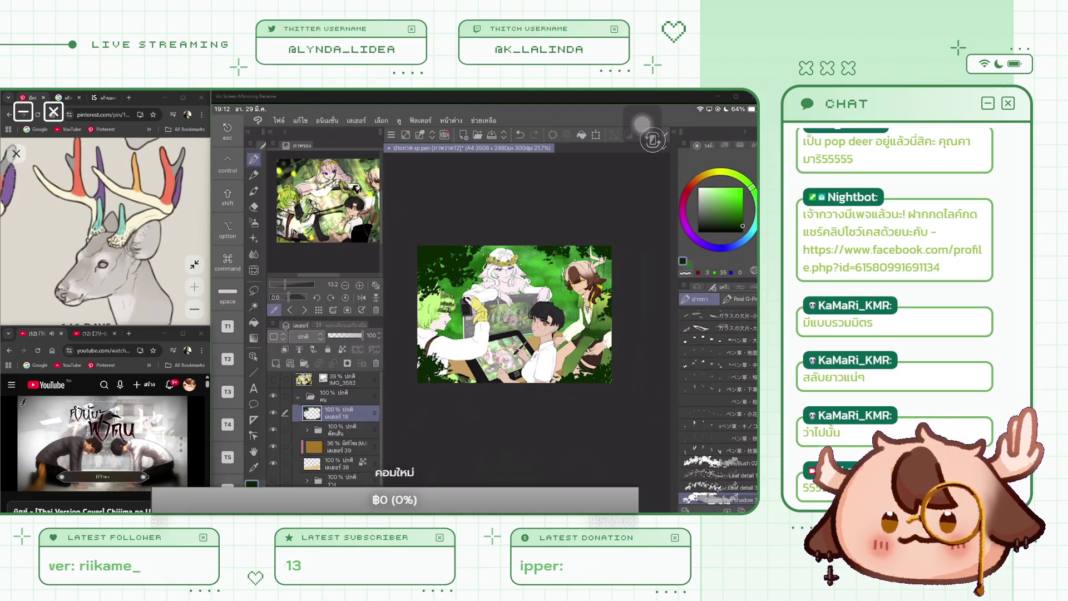
click(284, 350)
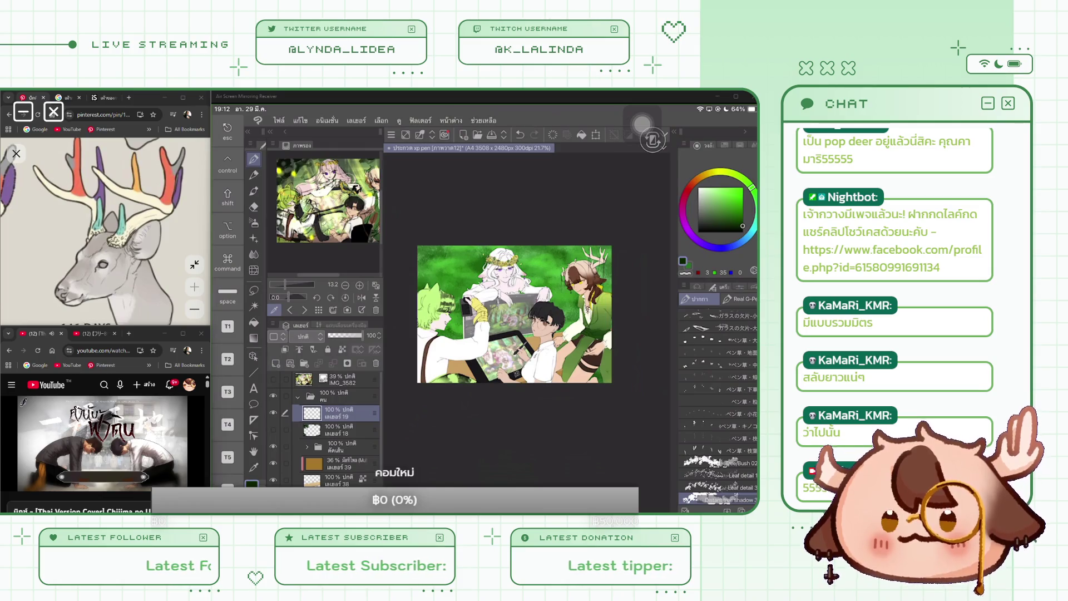
Fill layer 19, set it to Overlay blending, and refill it with blue-violet.
key(alt+BackSpace)
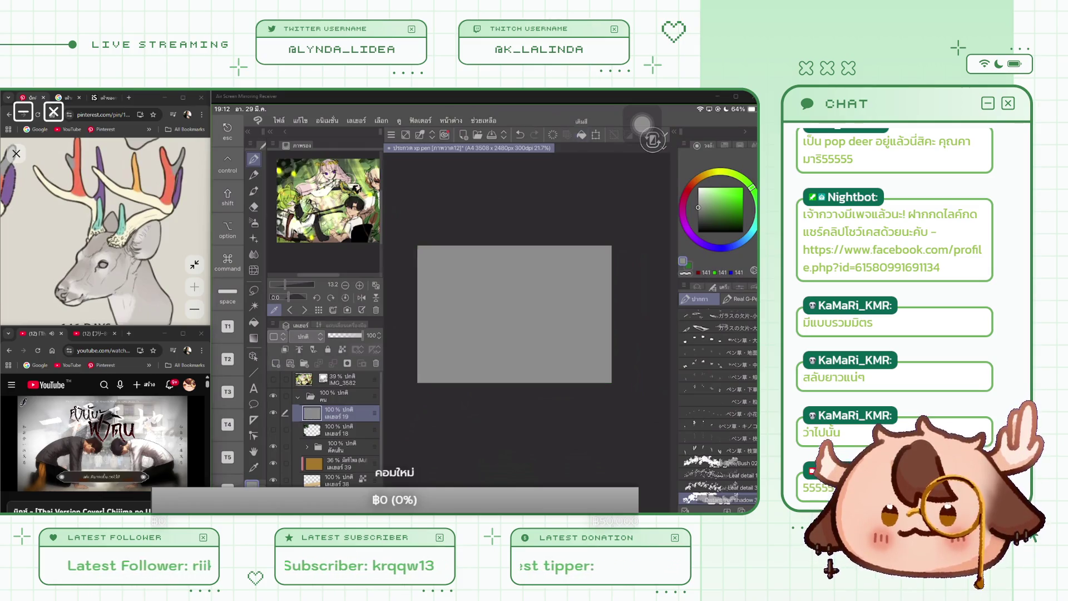
click(303, 336)
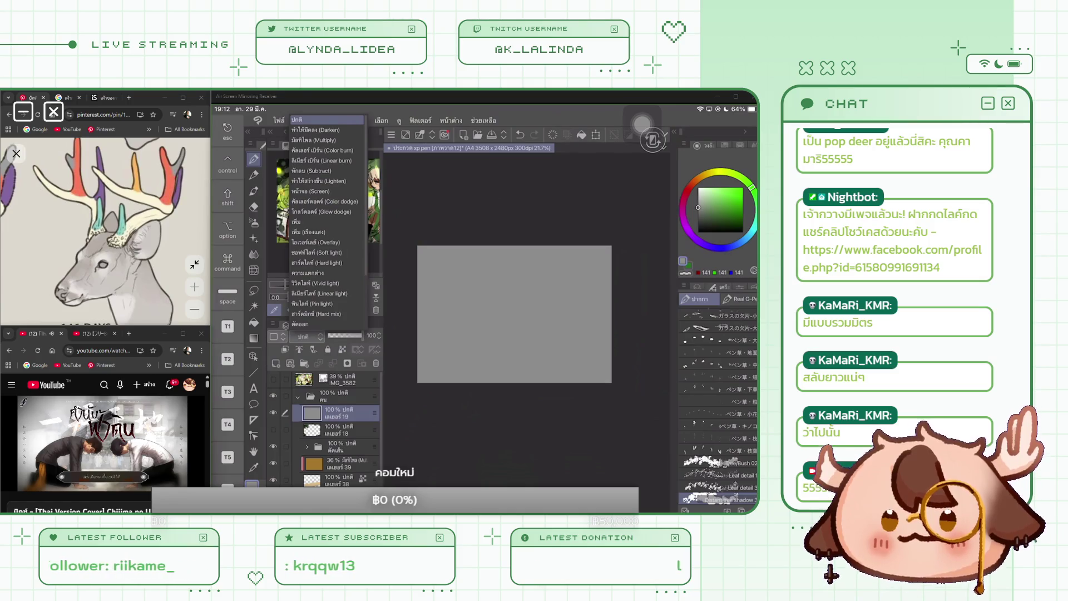
click(315, 242)
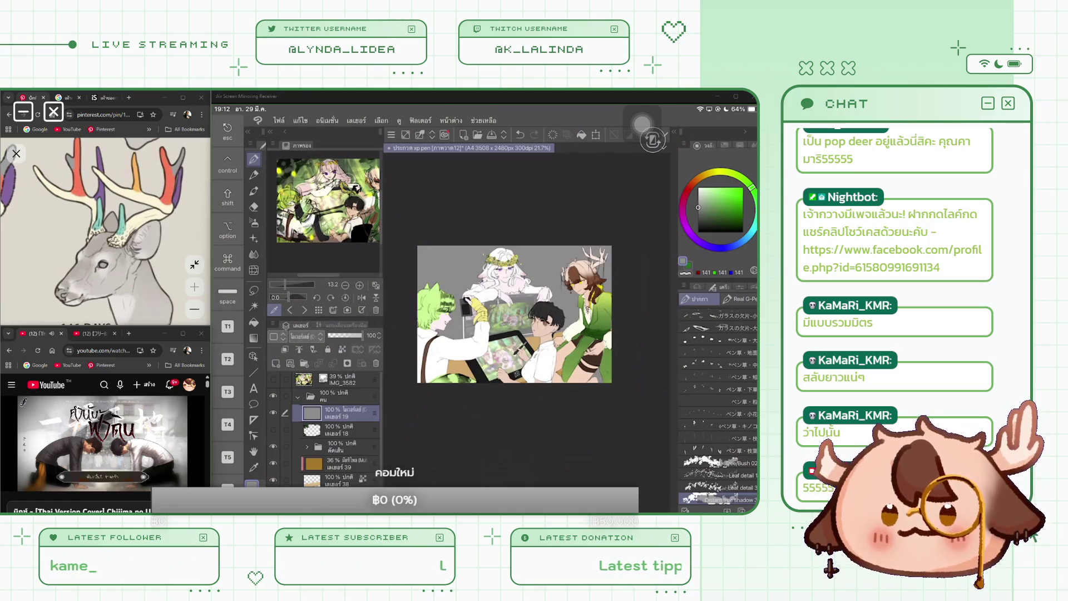
click(718, 249)
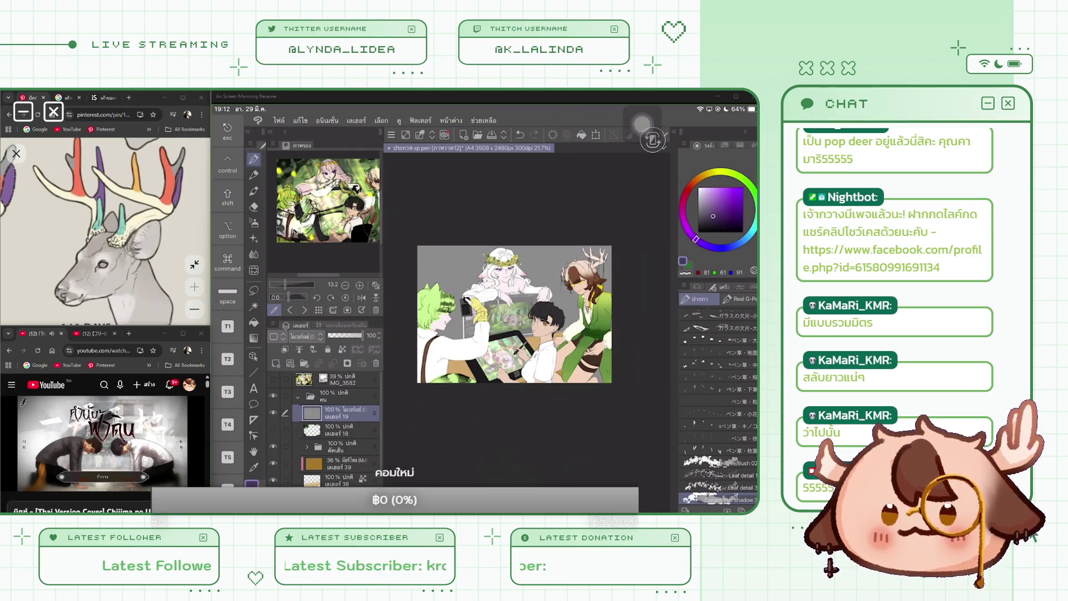
click(581, 134)
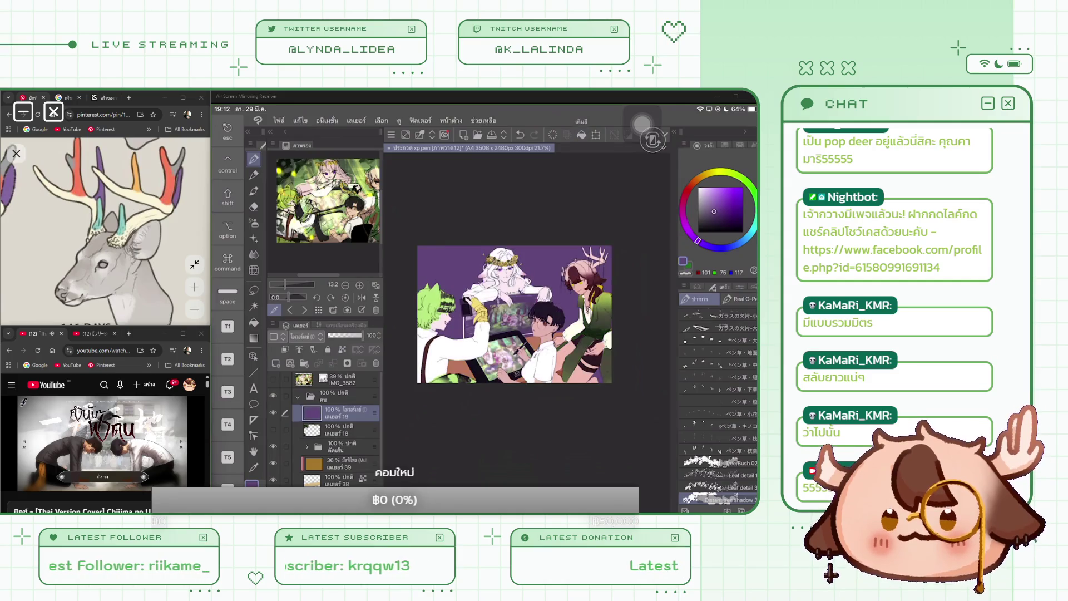
Move layer 19 above the คน folder, set it to Multiply, lighten the tint, and add a layer.
drag(333, 413, 333, 396)
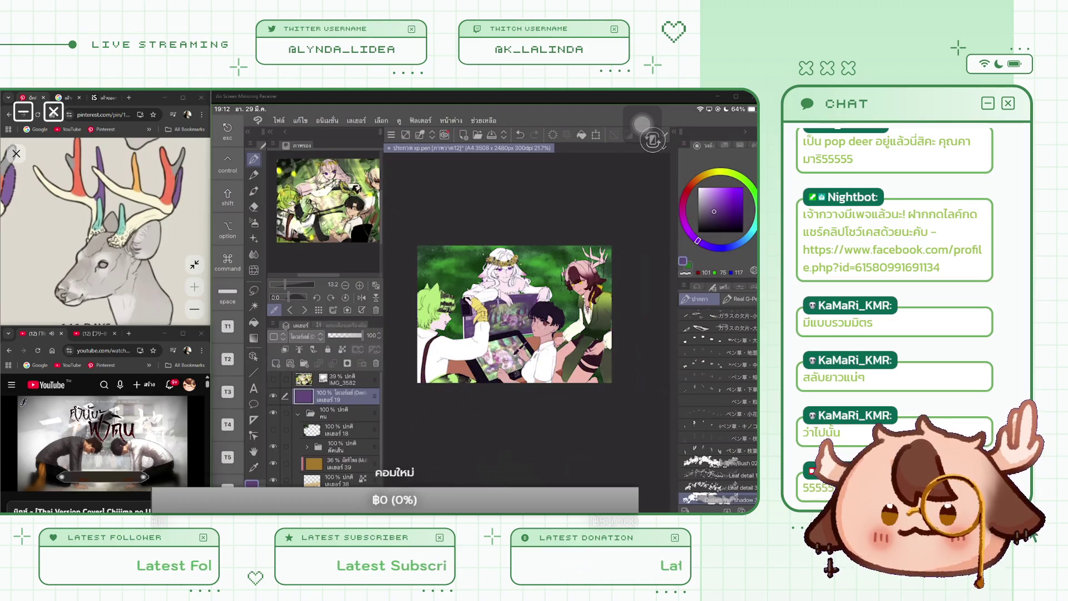
click(304, 336)
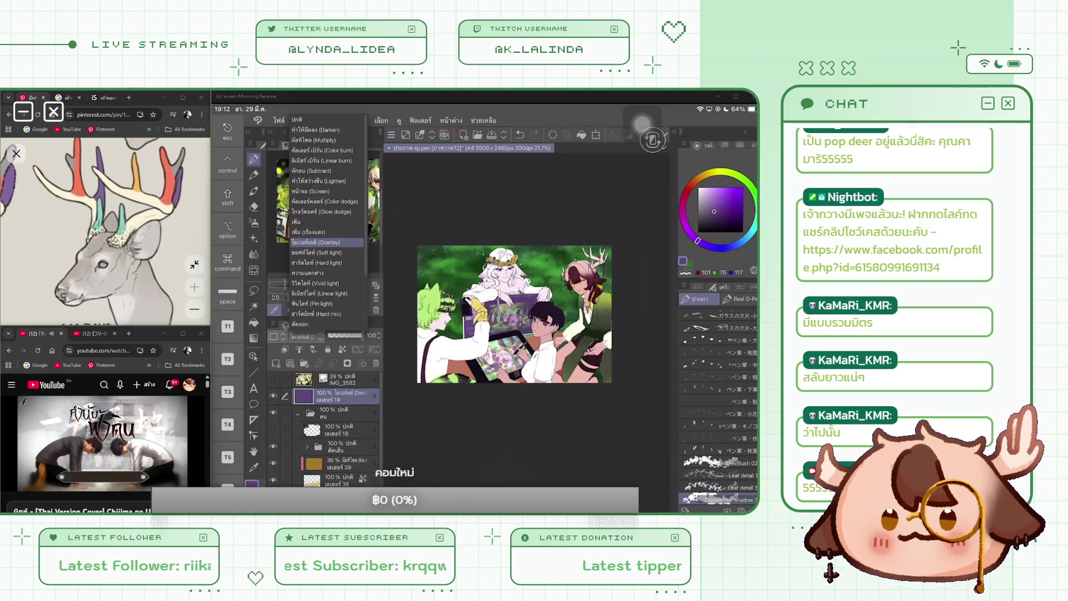
click(313, 140)
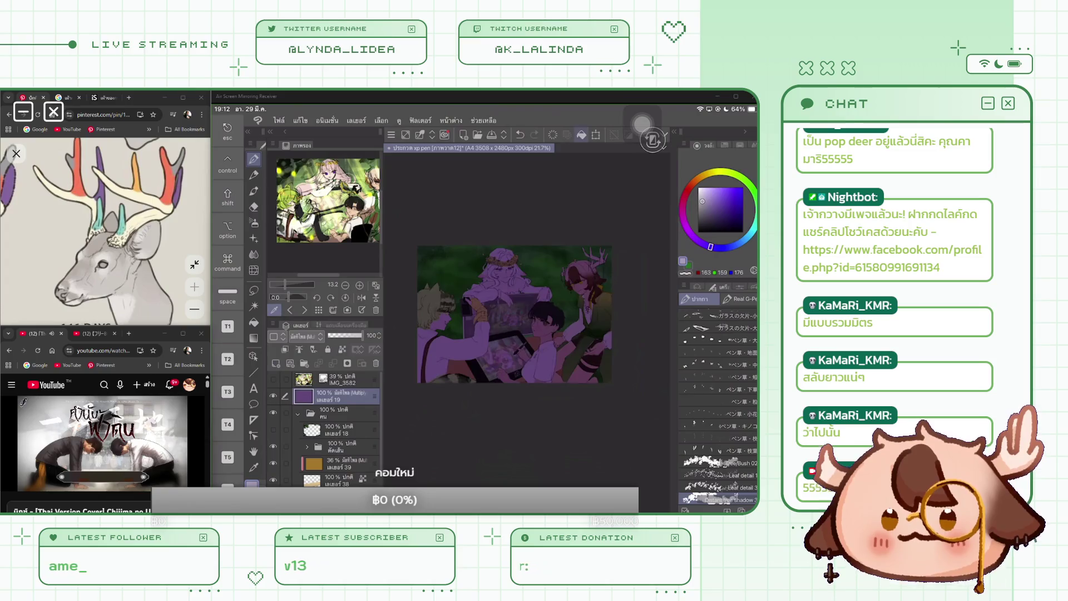
key(ctrl+z)
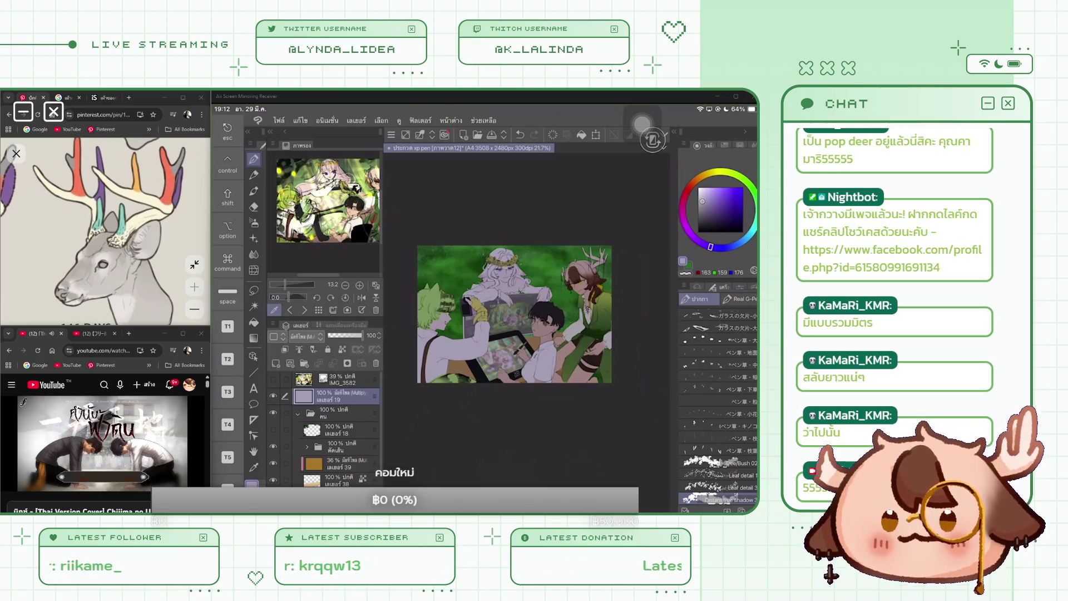
key(ctrl+shift+n)
Set layer 40 to Add (Glow) and paint pale yellow-green leaves with Leaf detail 1.
click(333, 413)
click(334, 396)
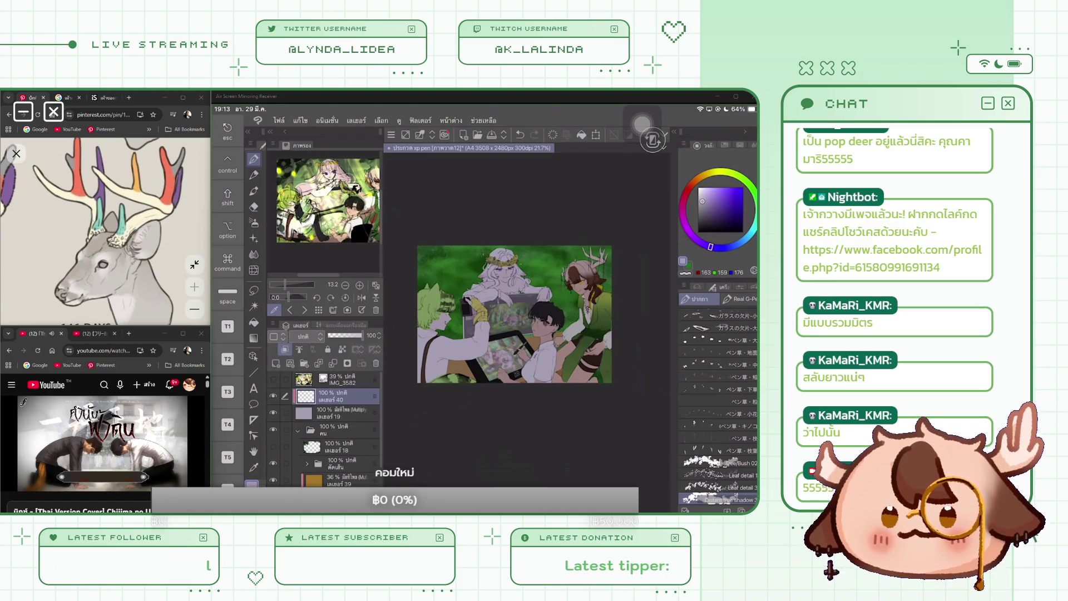
click(303, 336)
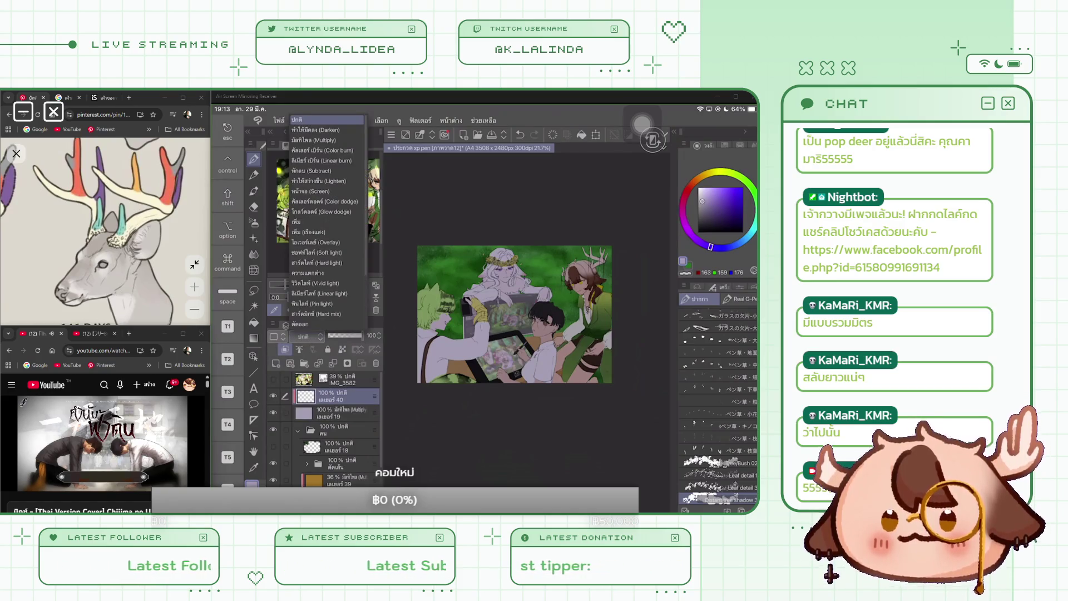
click(309, 232)
click(721, 171)
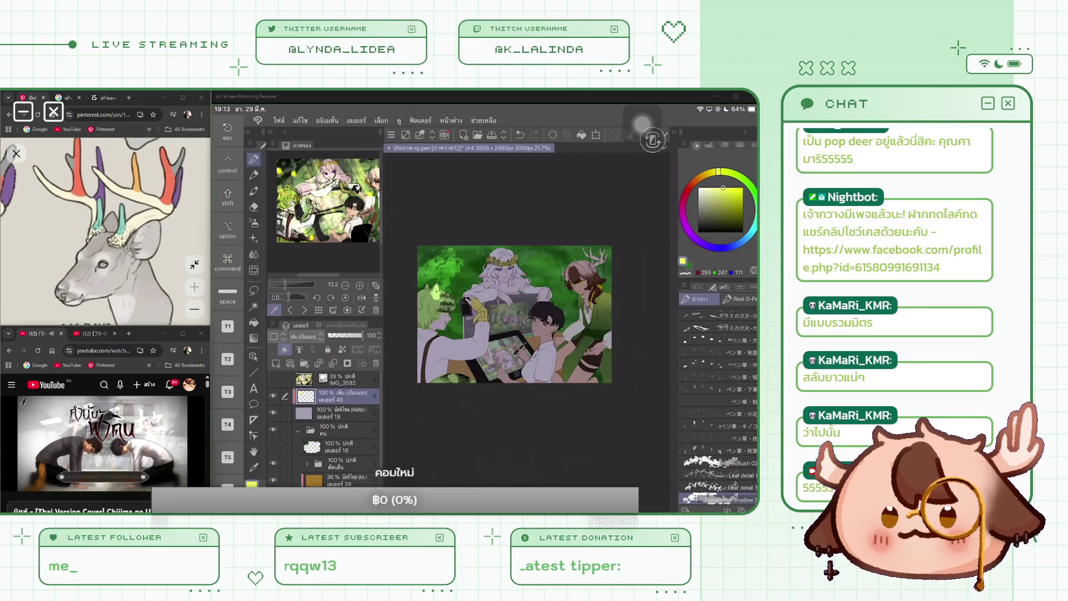
click(718, 475)
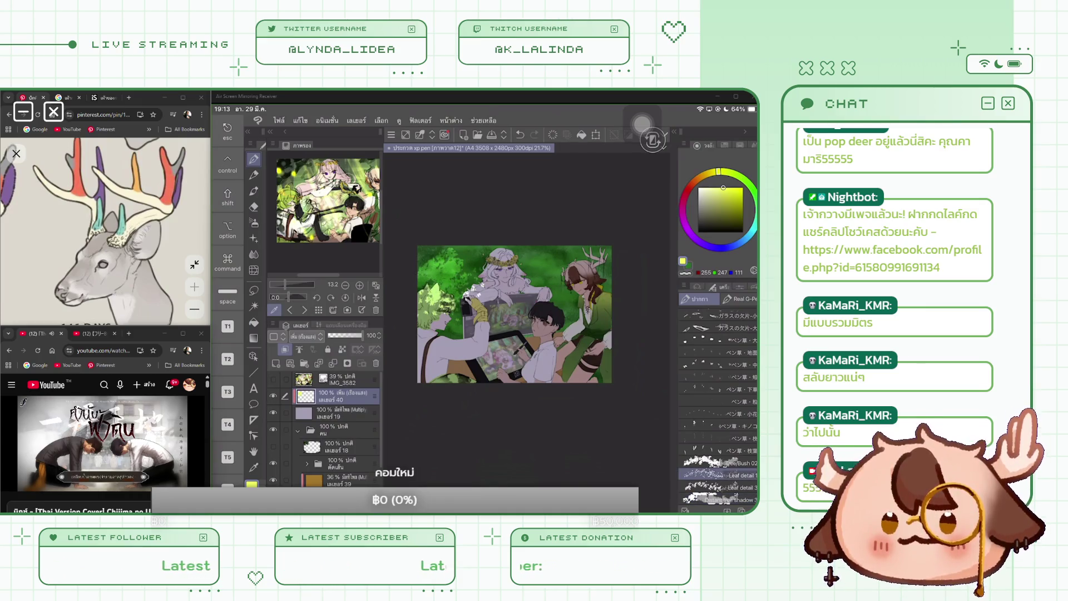
drag(425, 253, 467, 309)
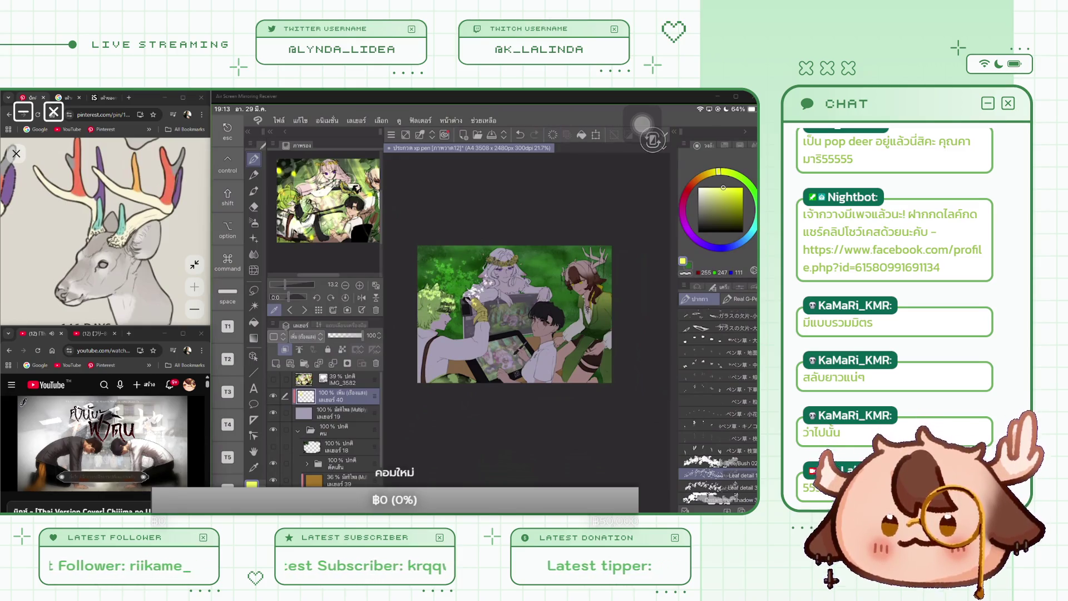
mouse_move(540, 328)
mouse_down()
mouse_move(490, 289)
mouse_move(473, 334)
mouse_move(523, 356)
mouse_up()
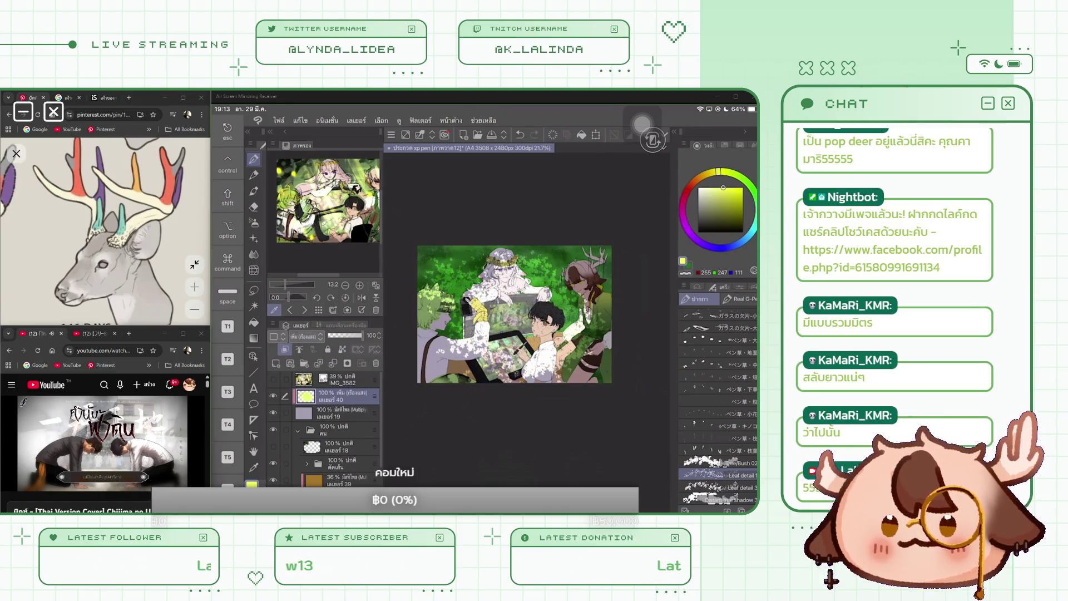
Clear and delete layers 40 and 19, then set layer 18 to Multiply blending.
key(Delete)
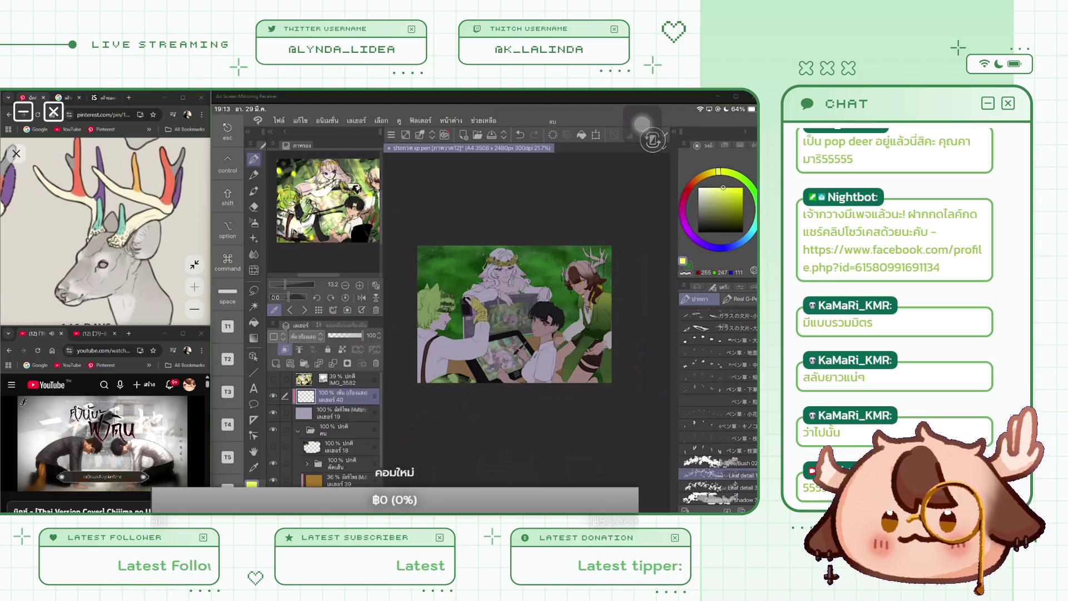
click(377, 364)
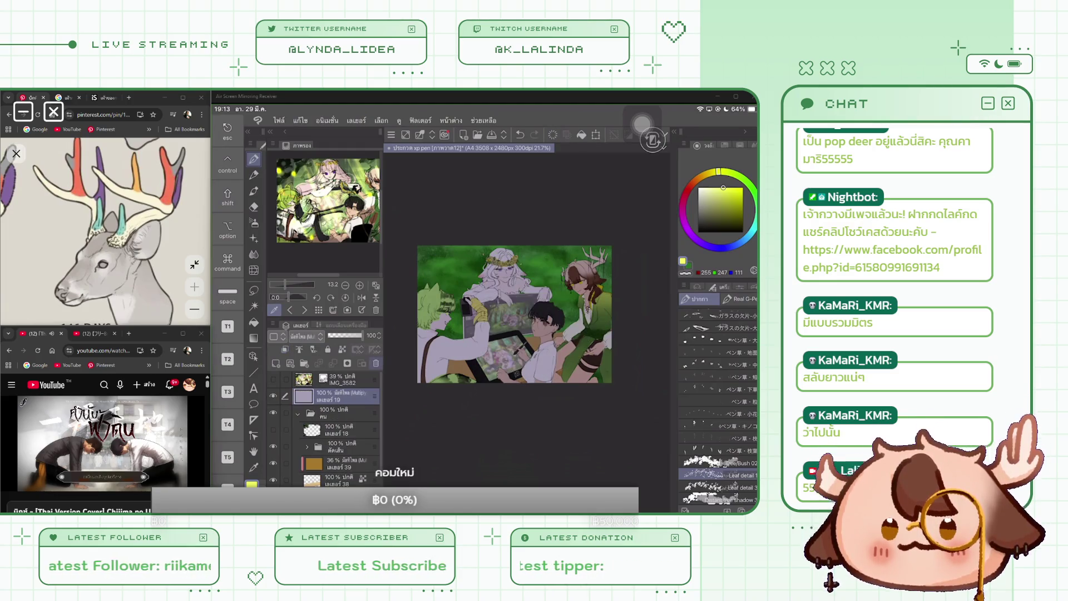
click(376, 363)
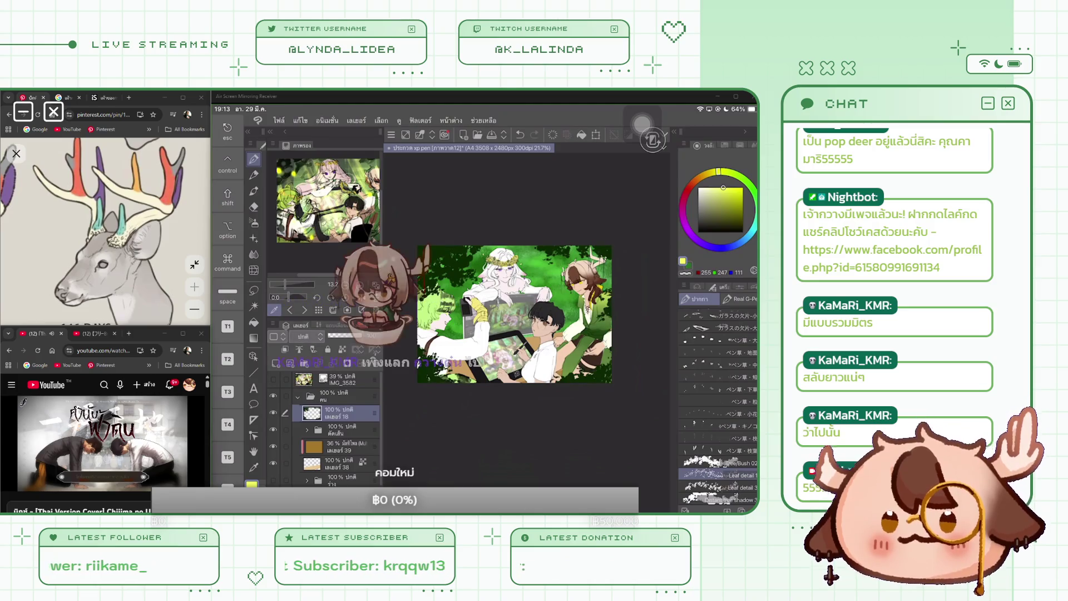
click(309, 337)
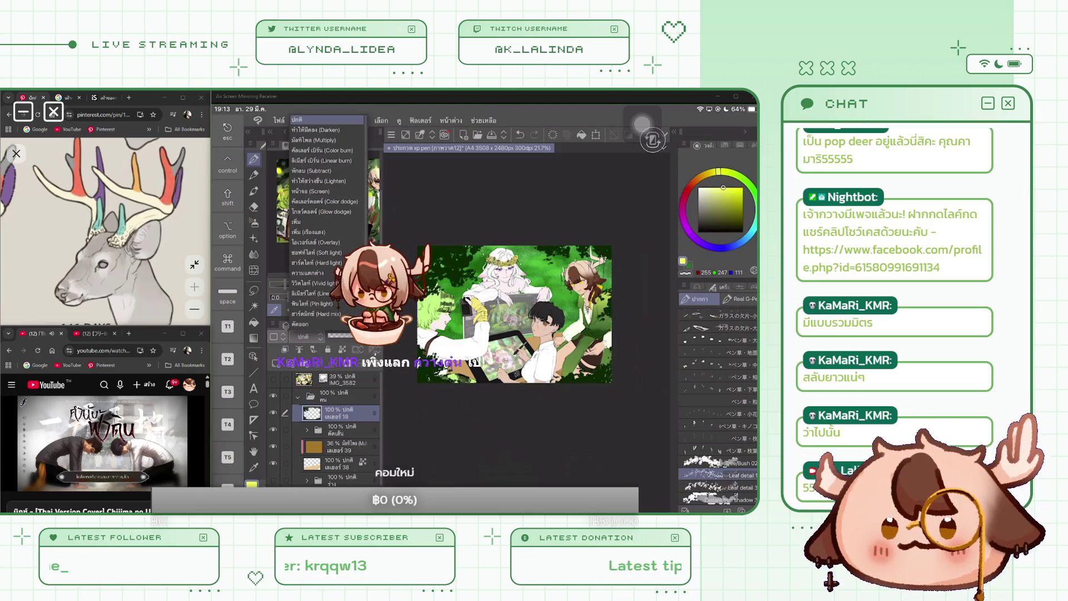
click(313, 139)
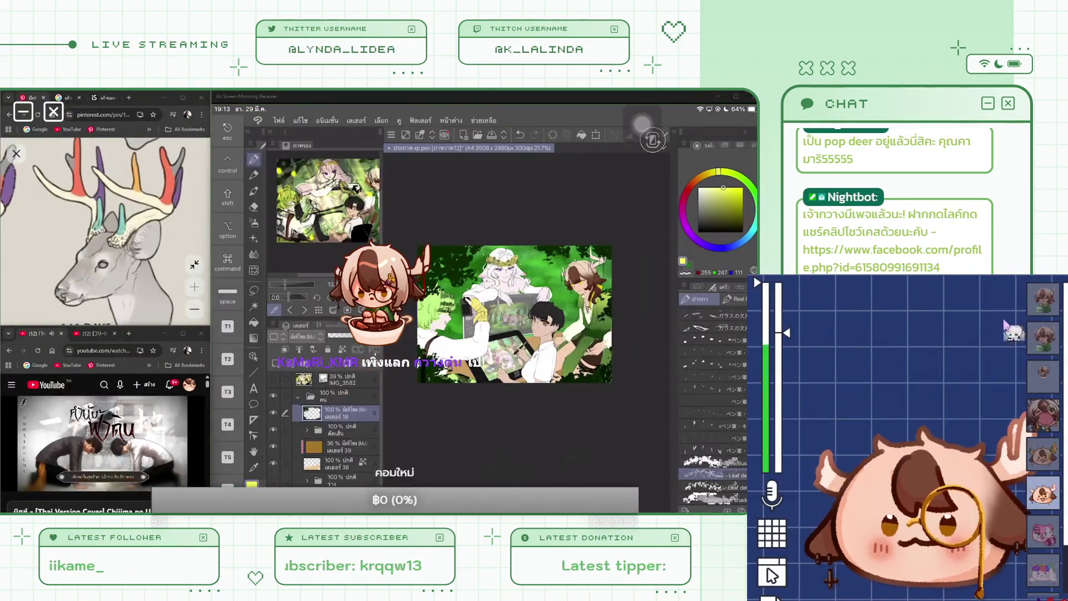
Switch to the small bowl chibi, maximize its scale multiplier, lower its Y offset, then close settings.
click(1045, 389)
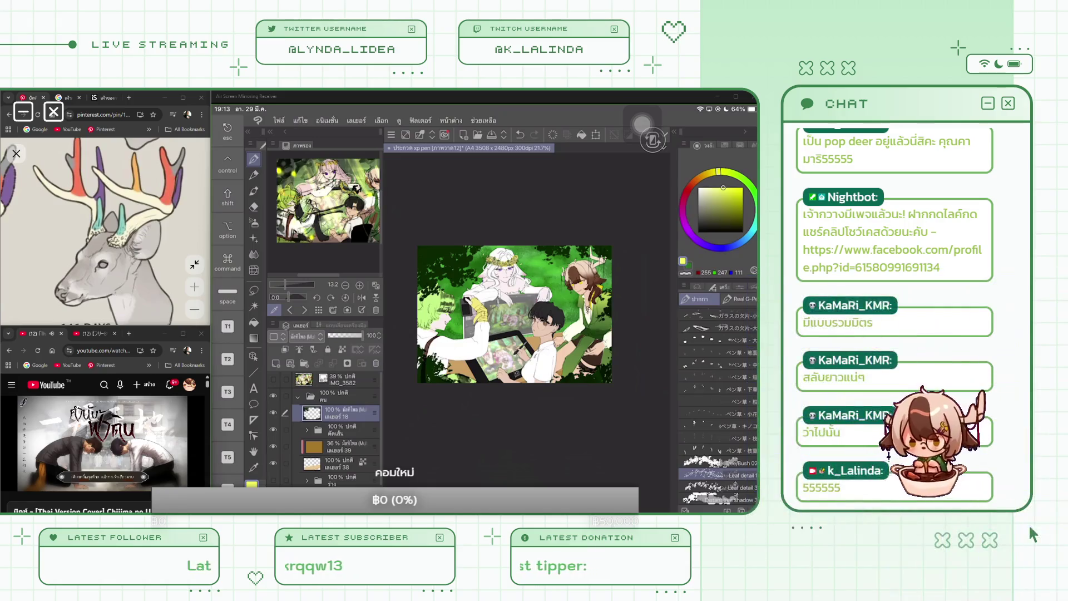
click(762, 537)
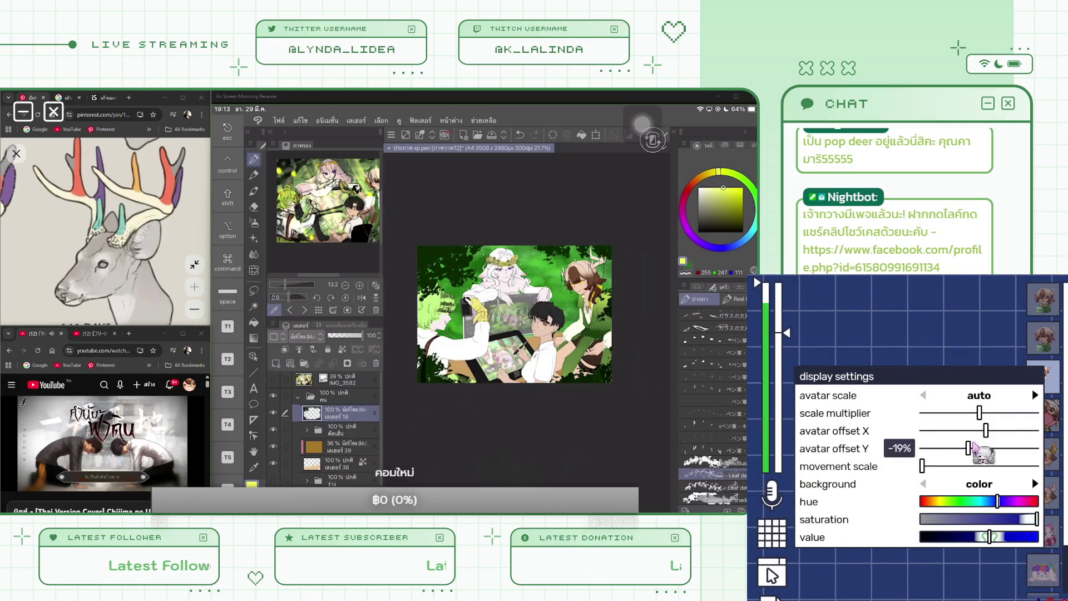
drag(978, 412, 1025, 412)
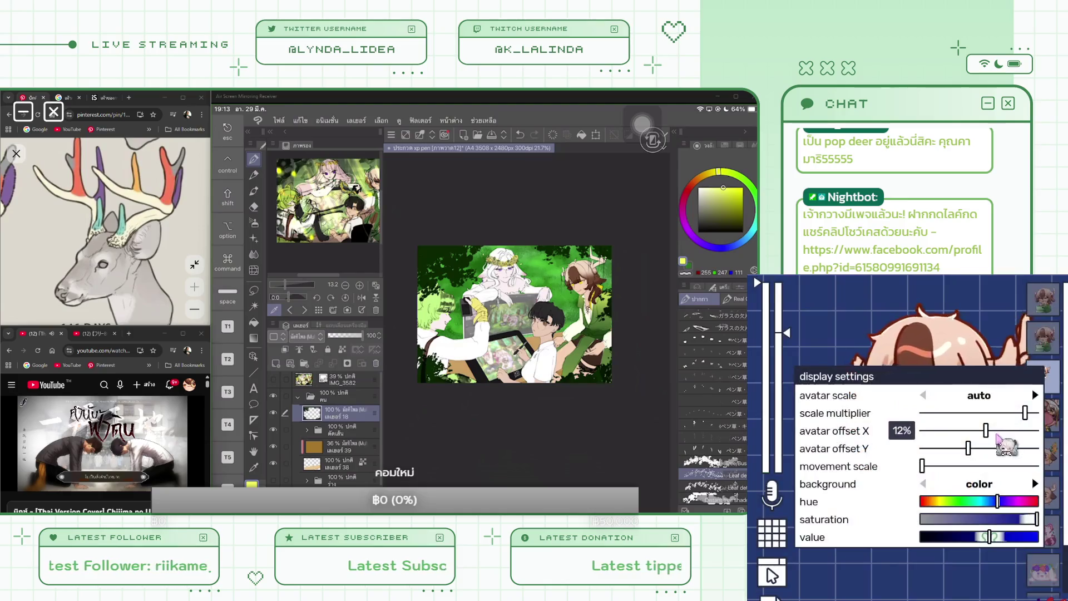
drag(983, 440, 950, 450)
drag(1025, 412, 1044, 420)
drag(950, 449, 975, 429)
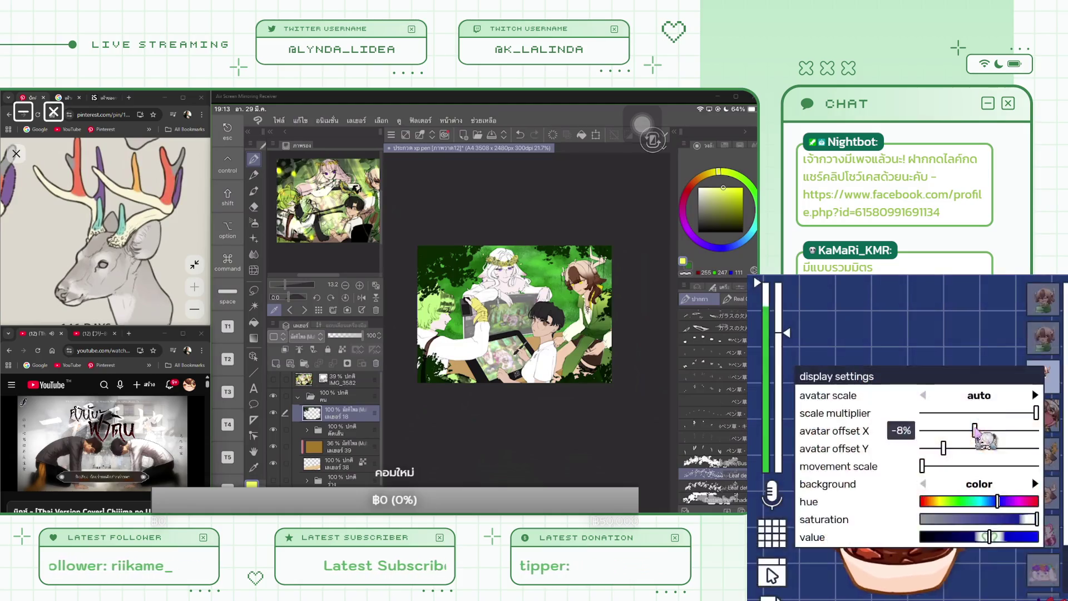
click(1030, 523)
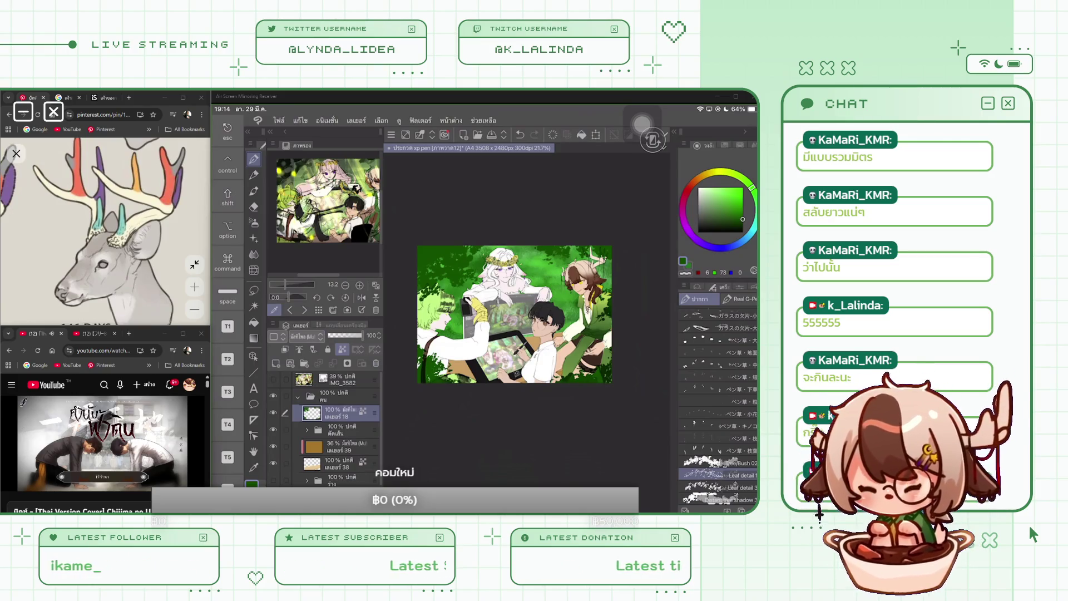
click(717, 499)
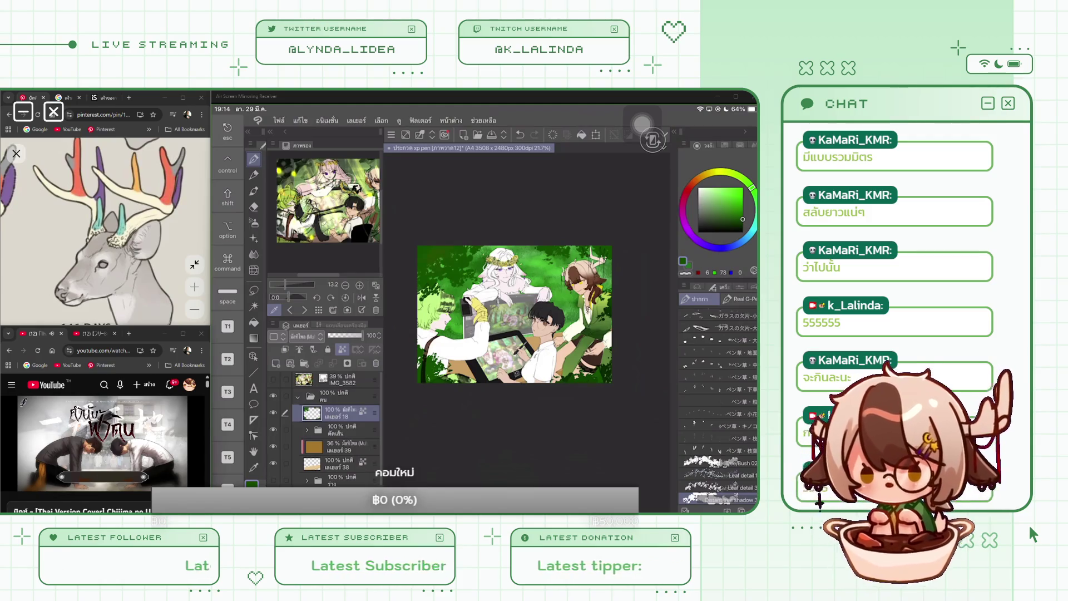
Try several green shades in the colour square.
click(743, 226)
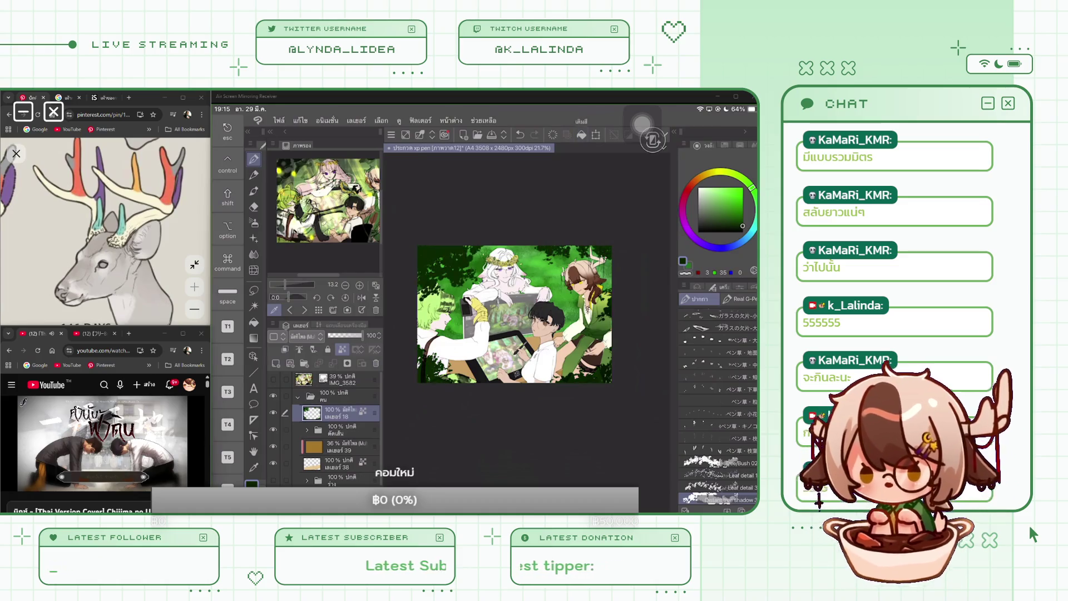
click(743, 217)
click(740, 214)
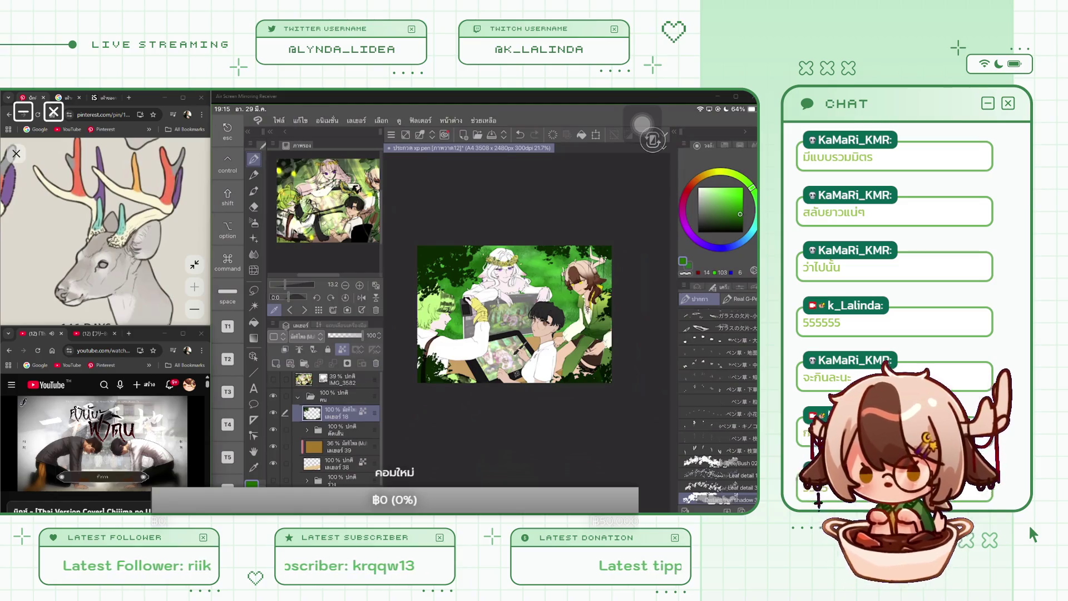
click(734, 210)
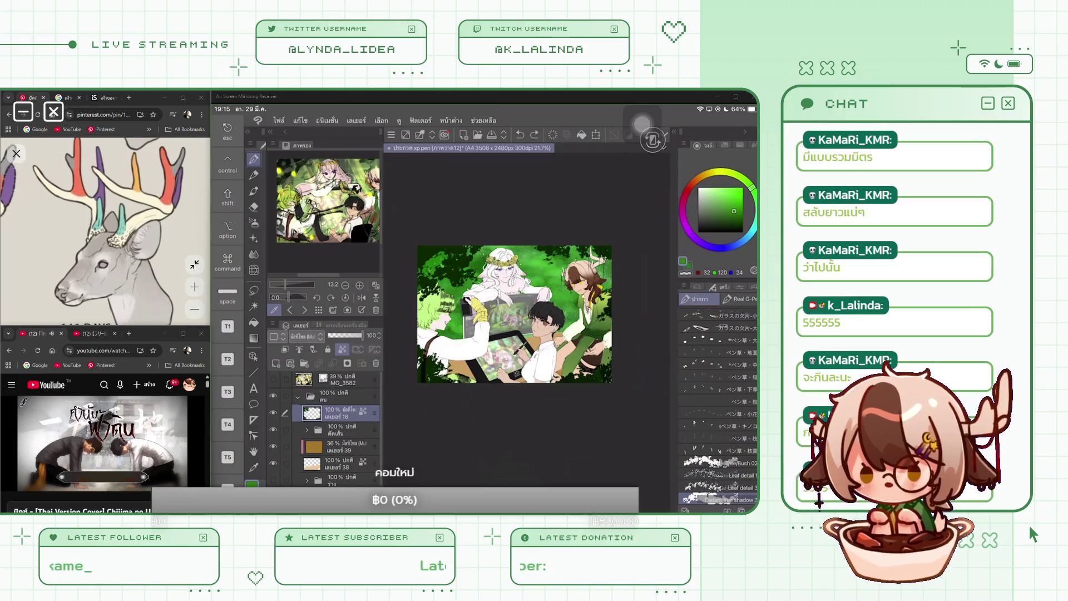
click(735, 208)
drag(735, 209, 730, 202)
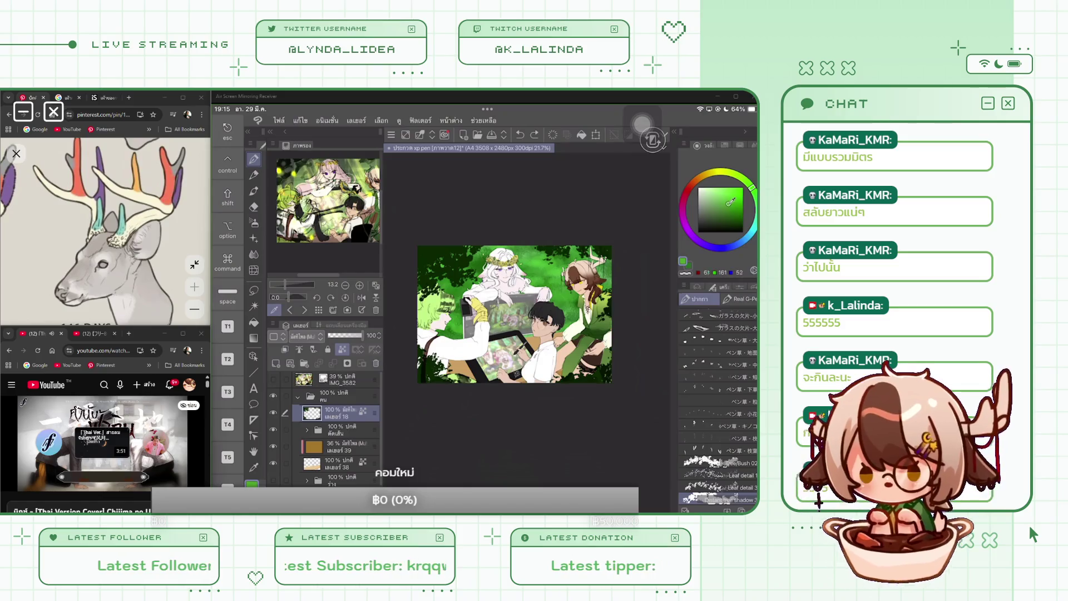
Switch to a very dark green and paint tree-shadow foliage near the top edge.
click(736, 222)
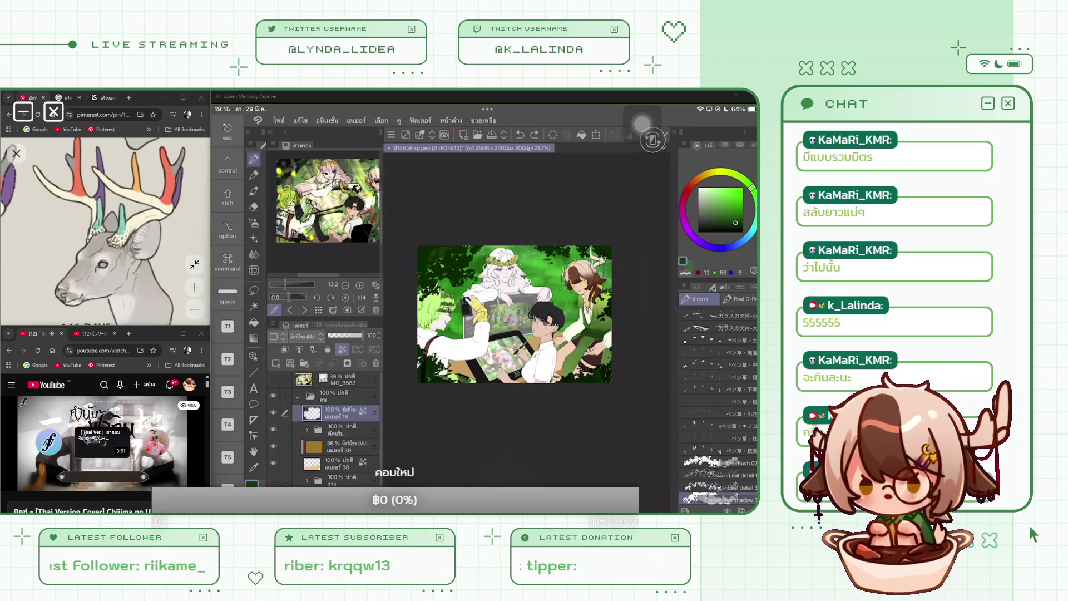
click(463, 251)
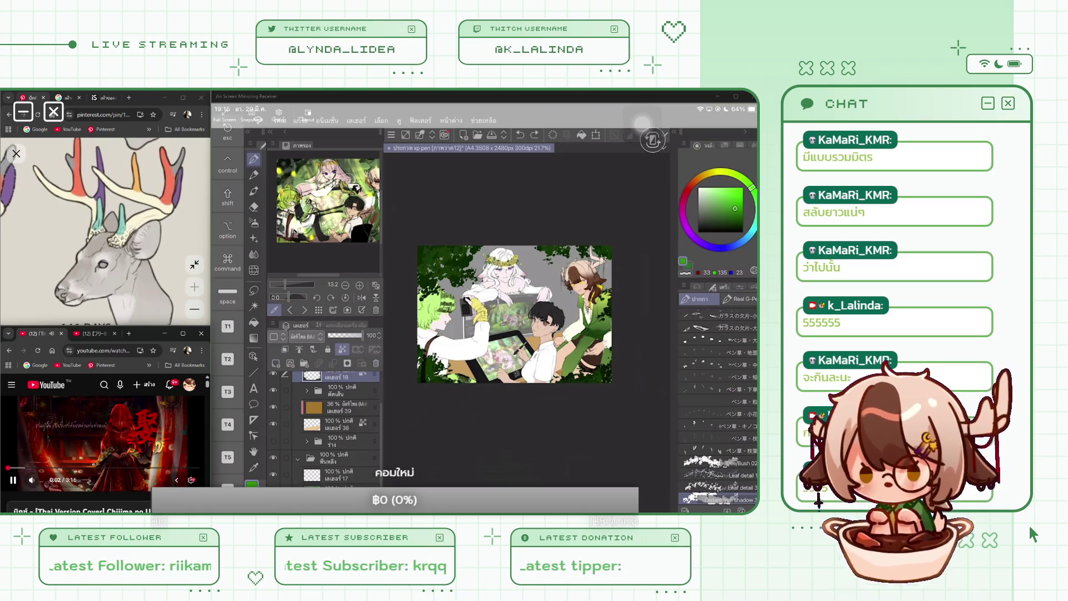
drag(422, 359, 442, 373)
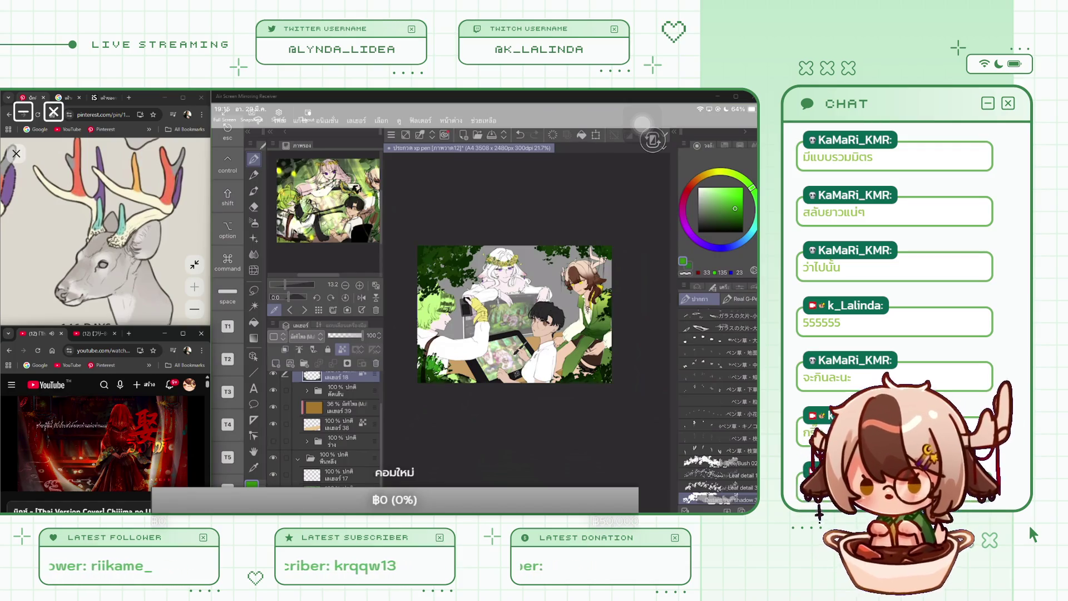
Undo the misplaced stroke and repaint leaves at the top-left in a new green.
key(ctrl+z)
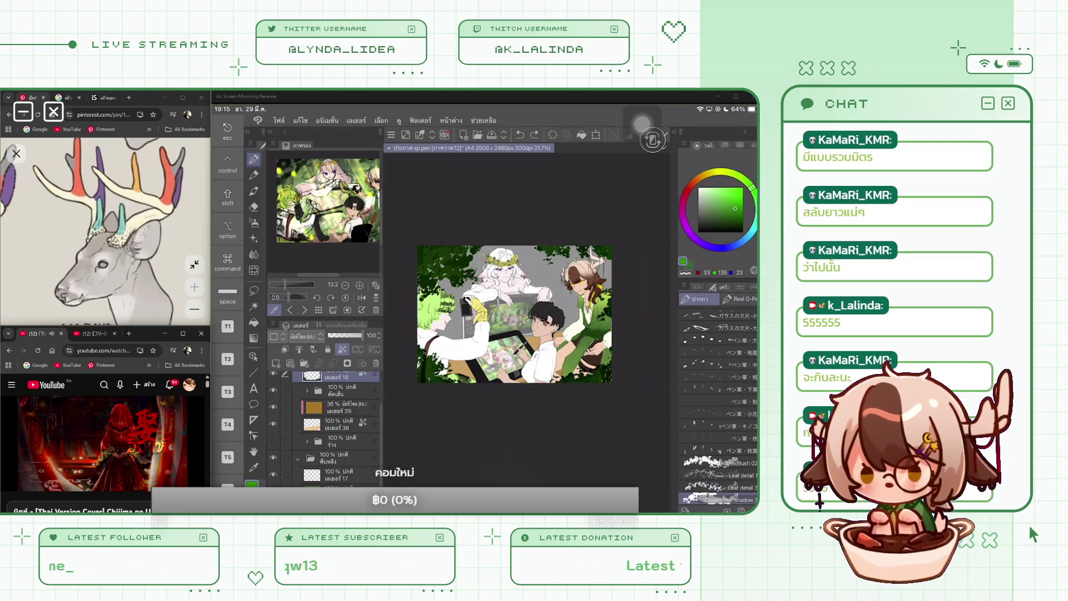
click(727, 217)
mouse_move(423, 249)
mouse_down()
mouse_move(442, 265)
mouse_move(435, 282)
mouse_move(464, 281)
mouse_up()
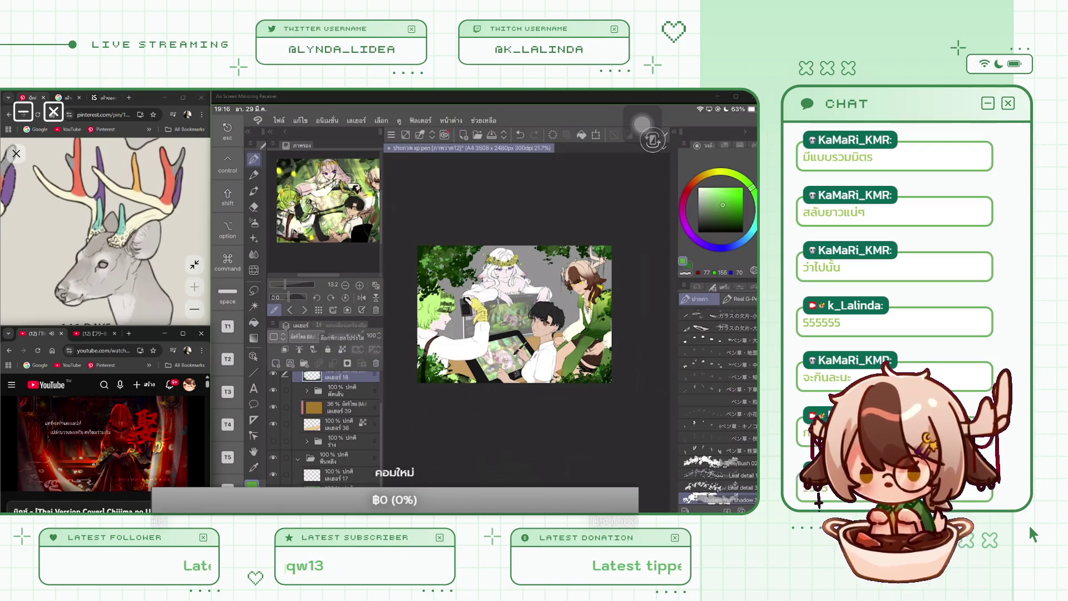
click(420, 120)
Preview a Gaussian blur at strength 20.66, then dismiss it.
click(433, 170)
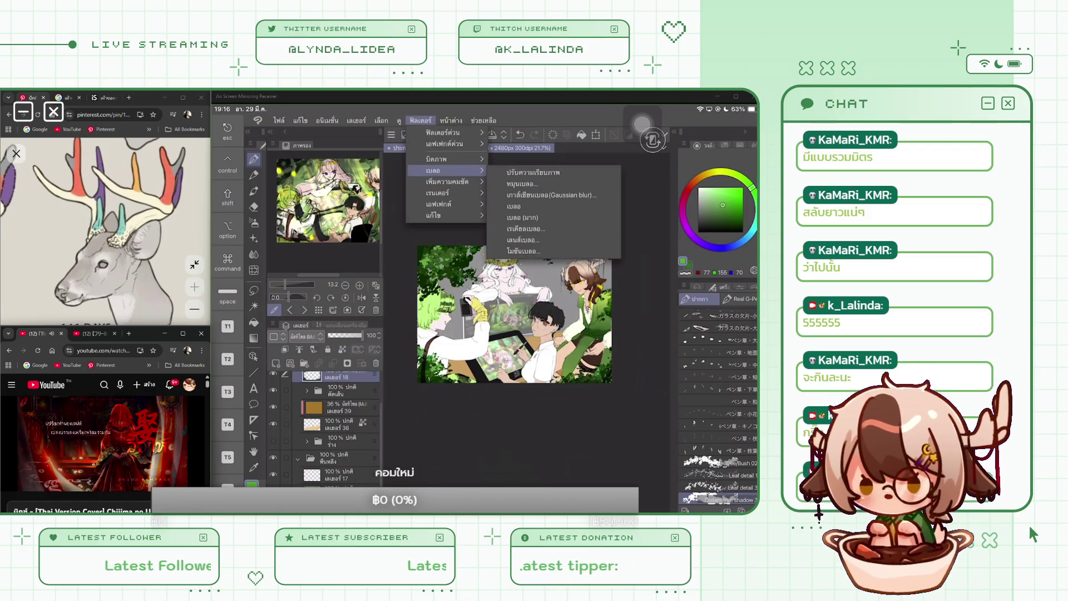
click(551, 194)
drag(303, 485, 345, 485)
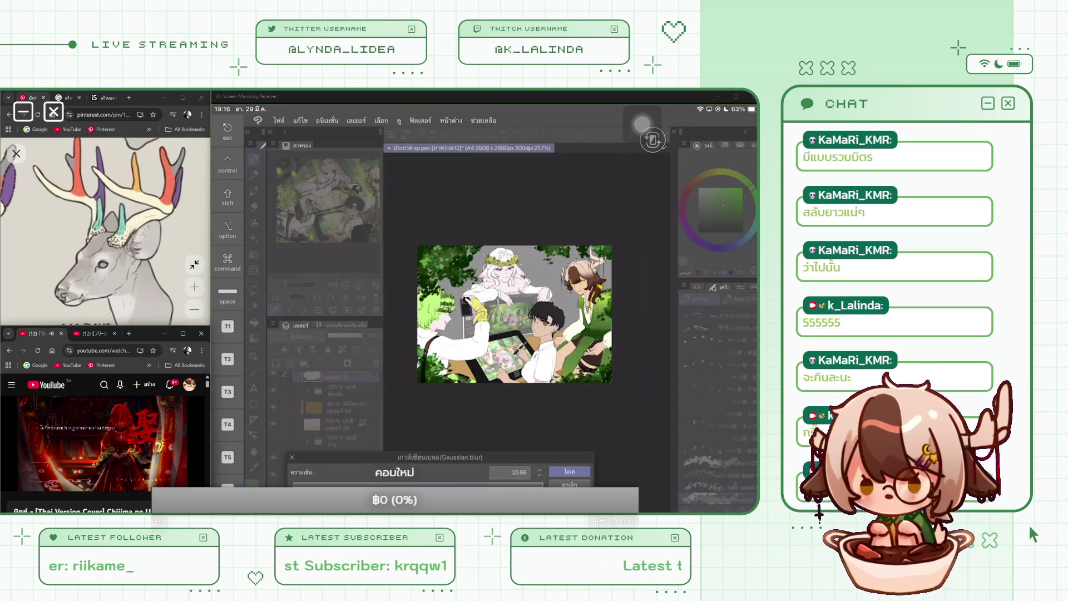
click(569, 471)
Lower the layer's opacity to 41.
click(420, 120)
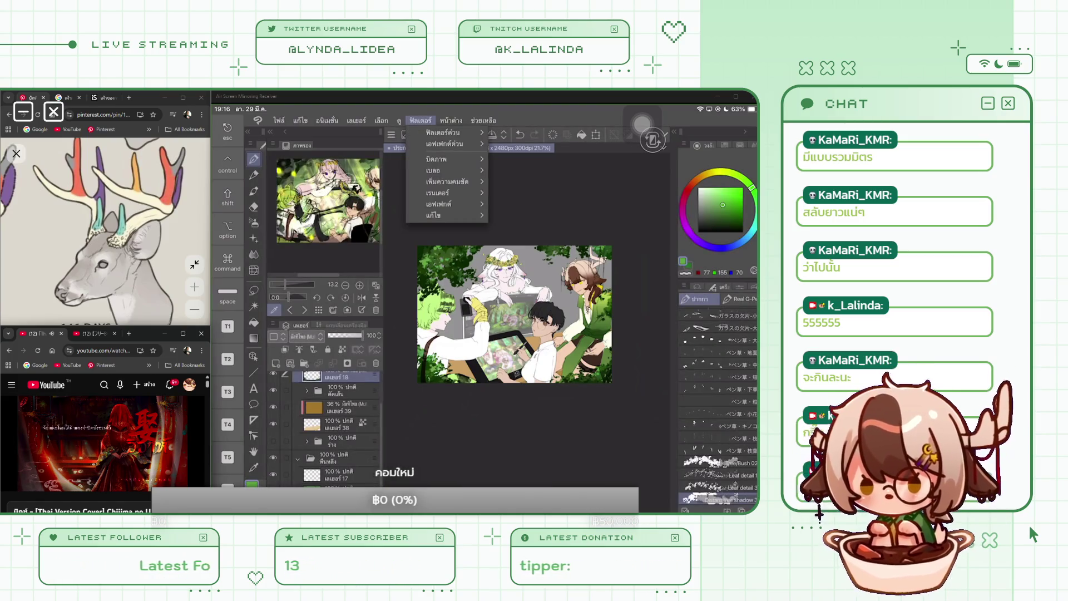
click(345, 335)
mouse_move(362, 335)
mouse_down()
mouse_move(342, 335)
mouse_move(367, 335)
mouse_up()
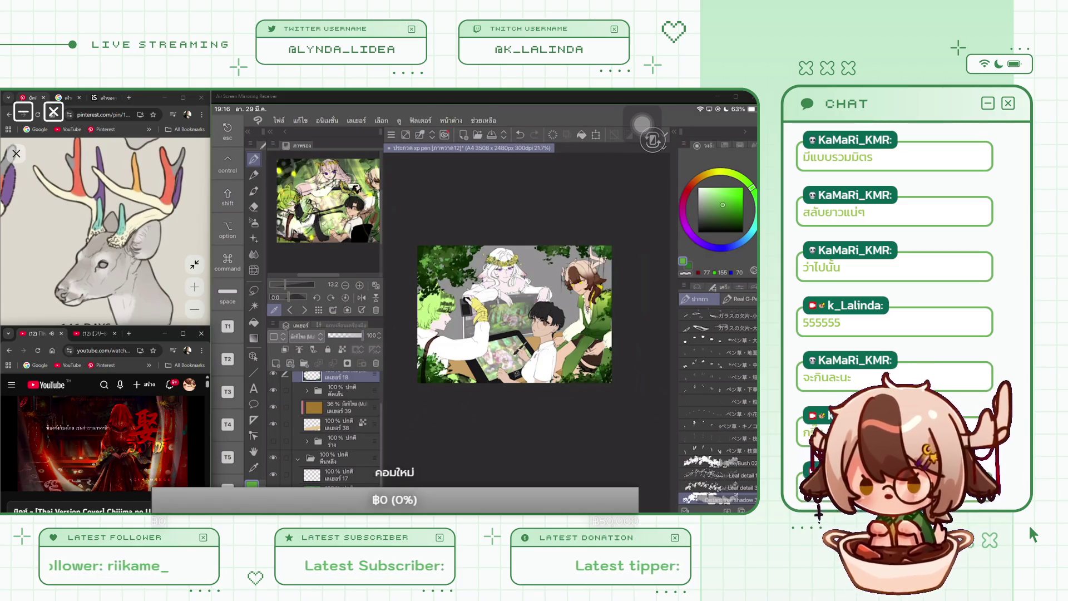
Apply the Pencil sketch effect with its first setting at 3.
click(420, 120)
click(438, 203)
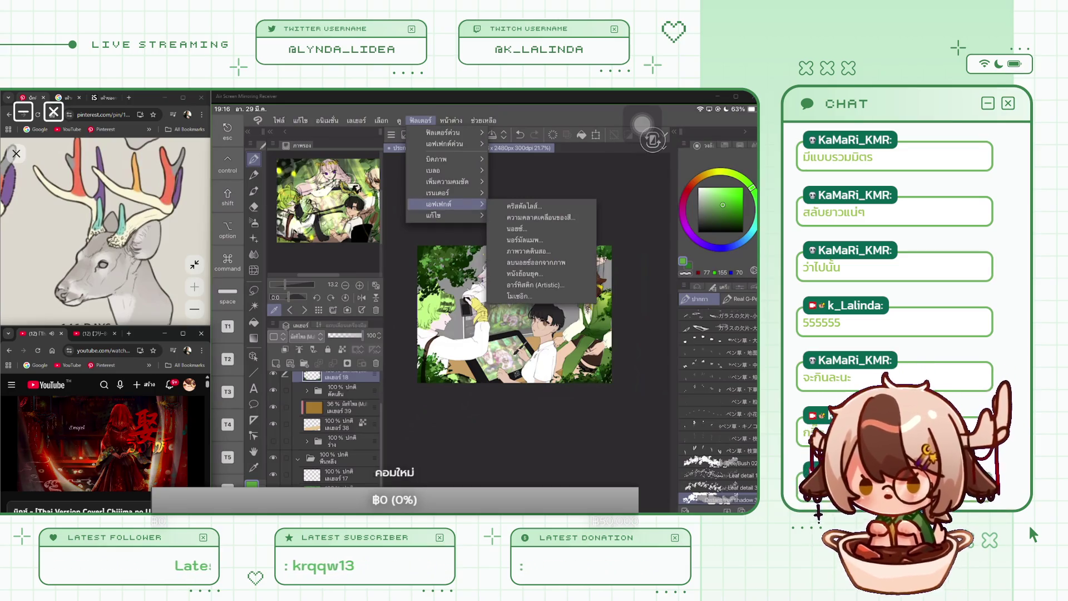
click(529, 251)
drag(473, 222, 549, 222)
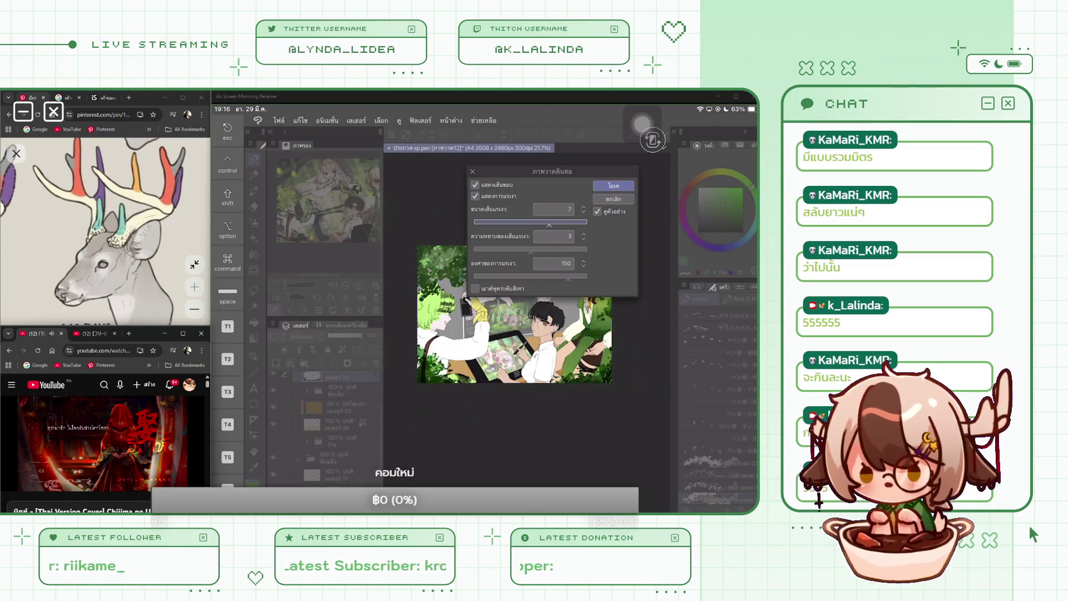
click(531, 249)
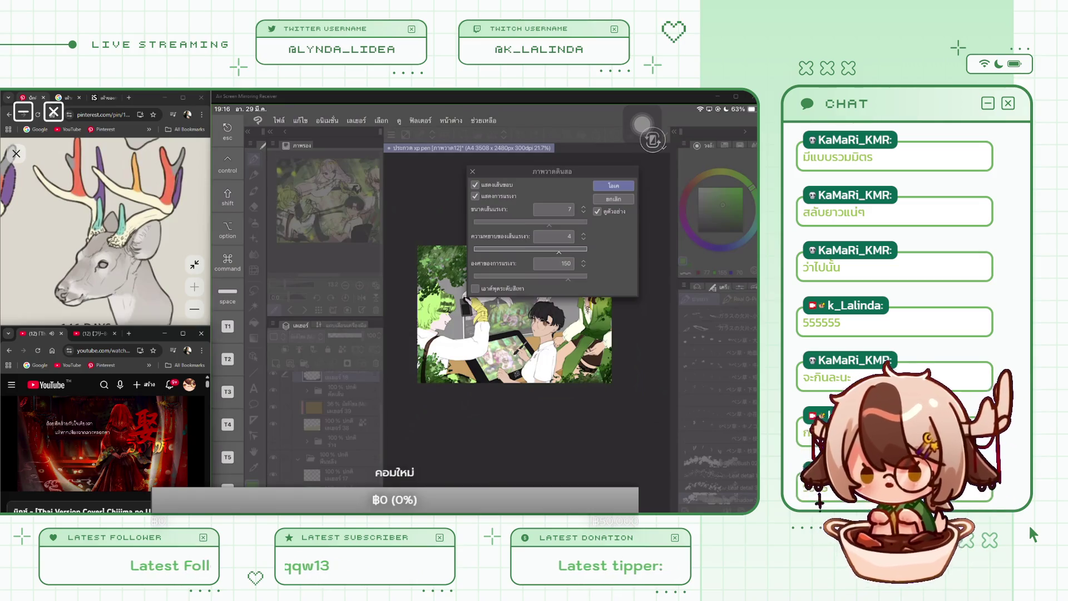
click(613, 185)
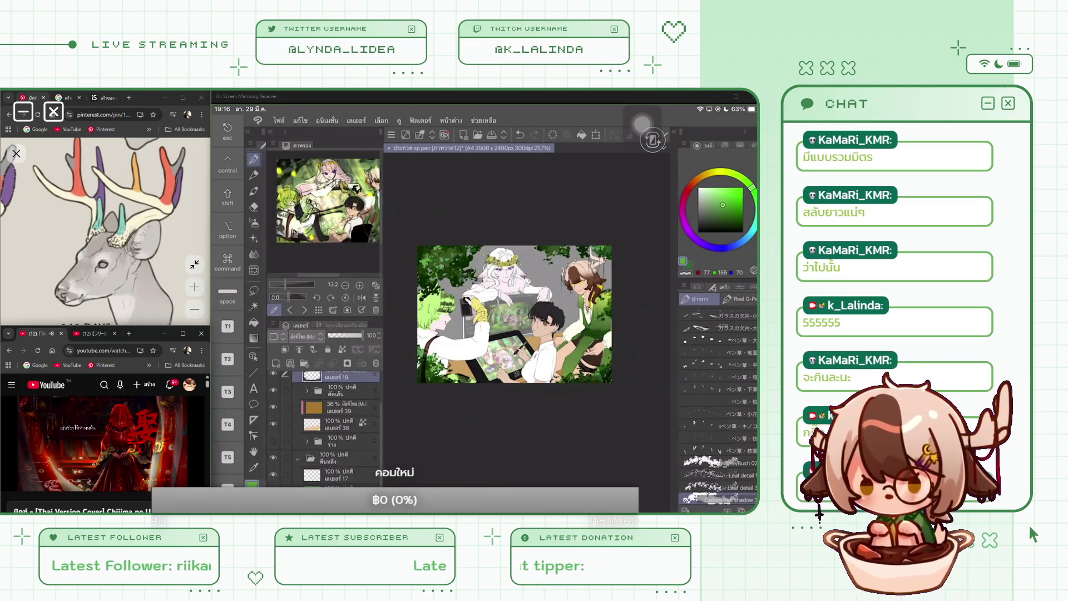
Open the Radial Blur settings from the Blur filters.
click(420, 120)
click(433, 170)
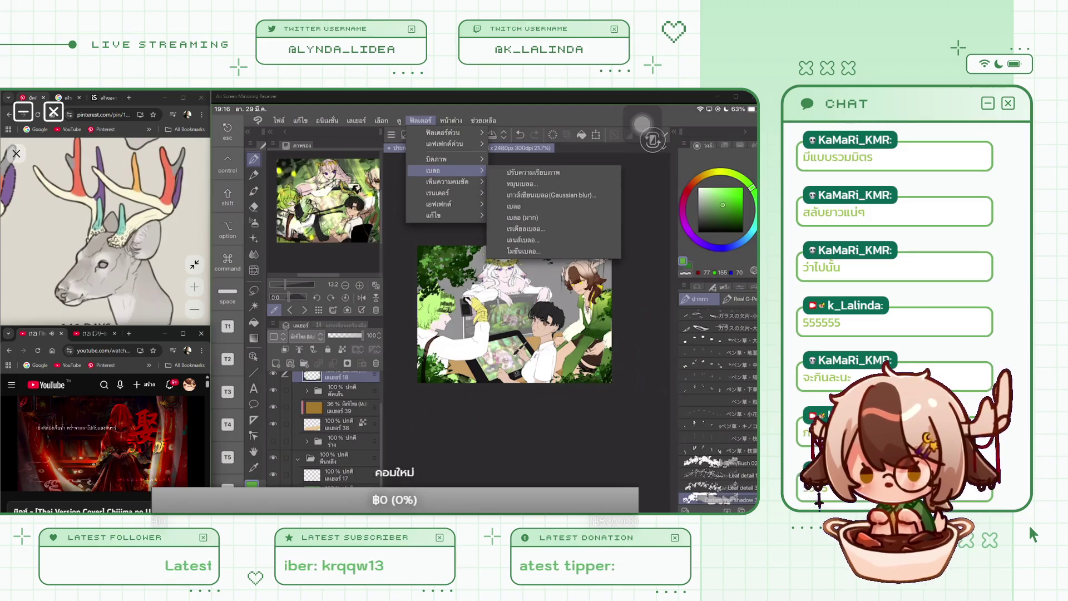
click(525, 229)
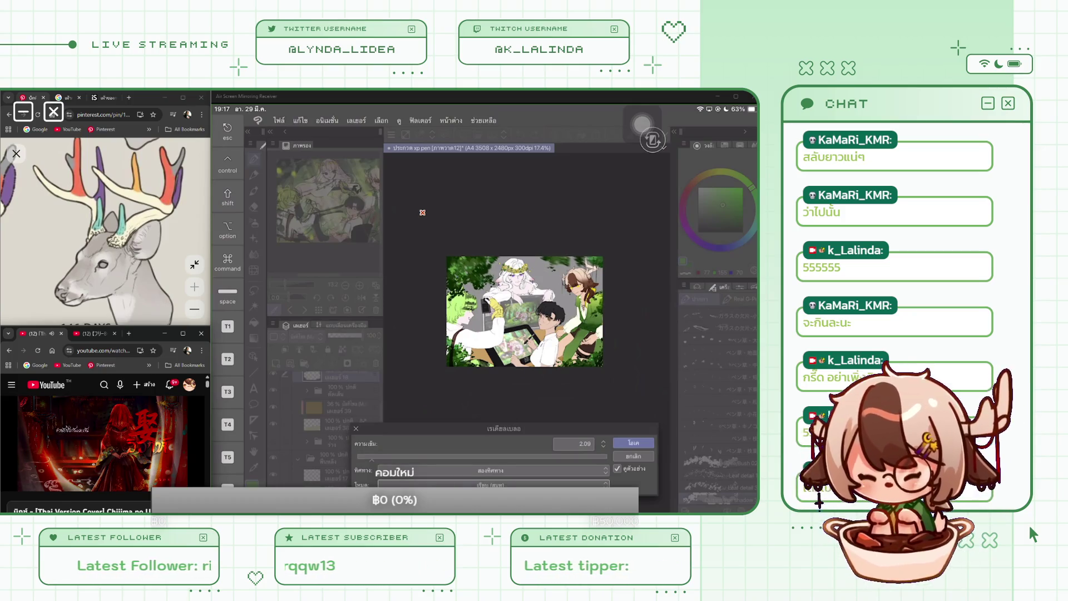
Set the Radial Blur direction to Outside at strength 1.23 and apply it to the canvas.
click(491, 470)
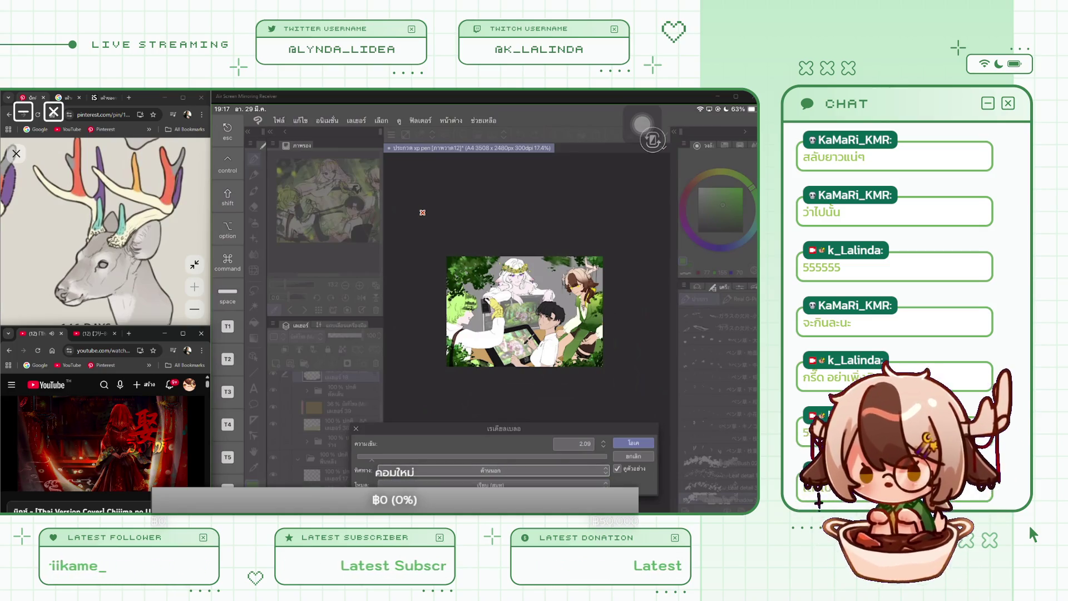
click(491, 470)
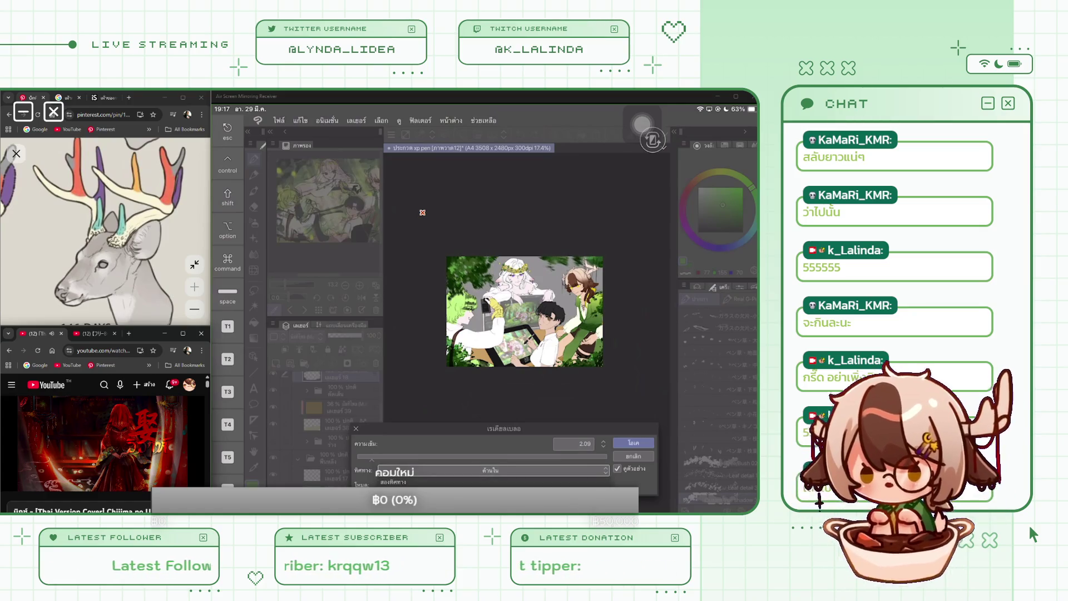
click(491, 471)
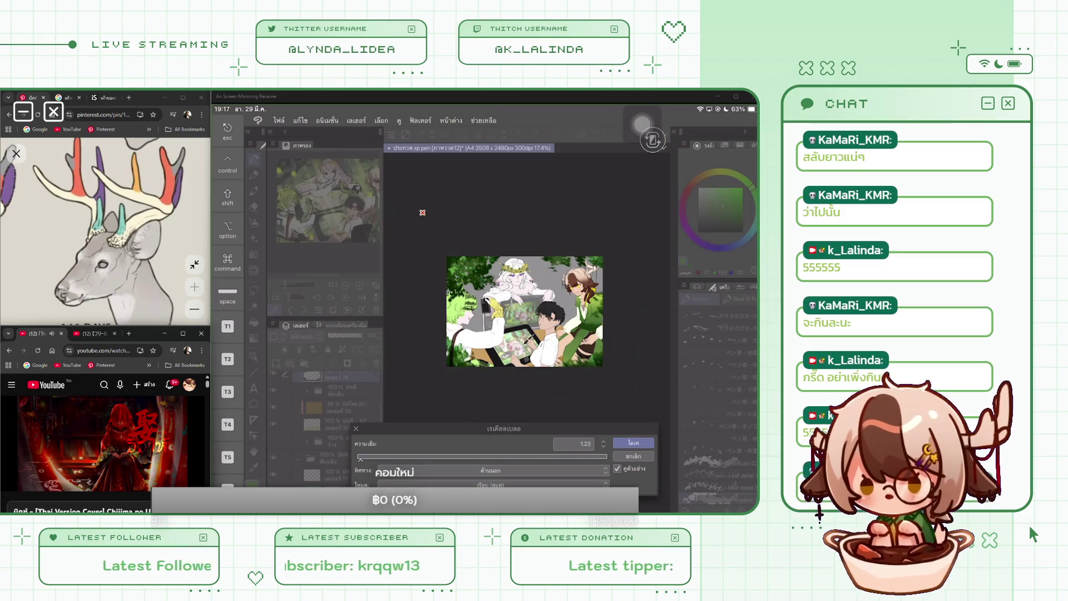
key(Return)
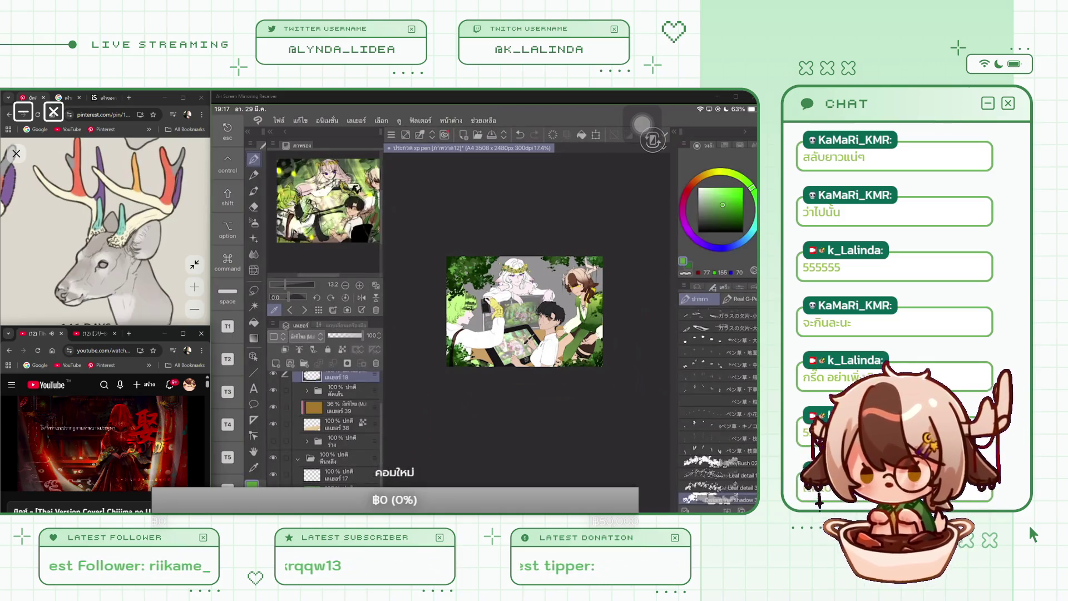
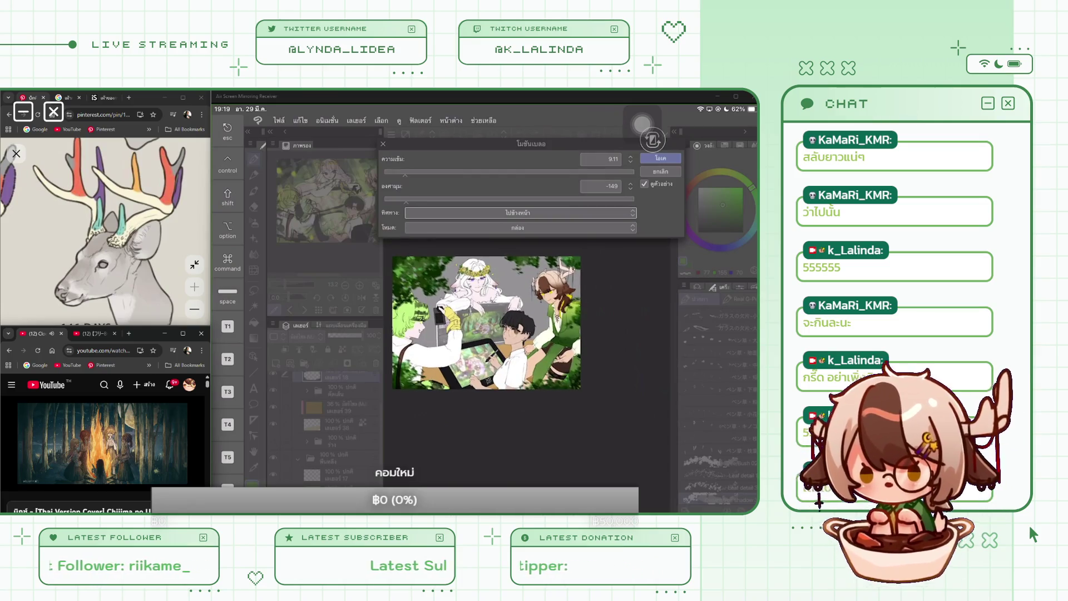
Close the motion blur settings and open the Lens blur filter.
key(Return)
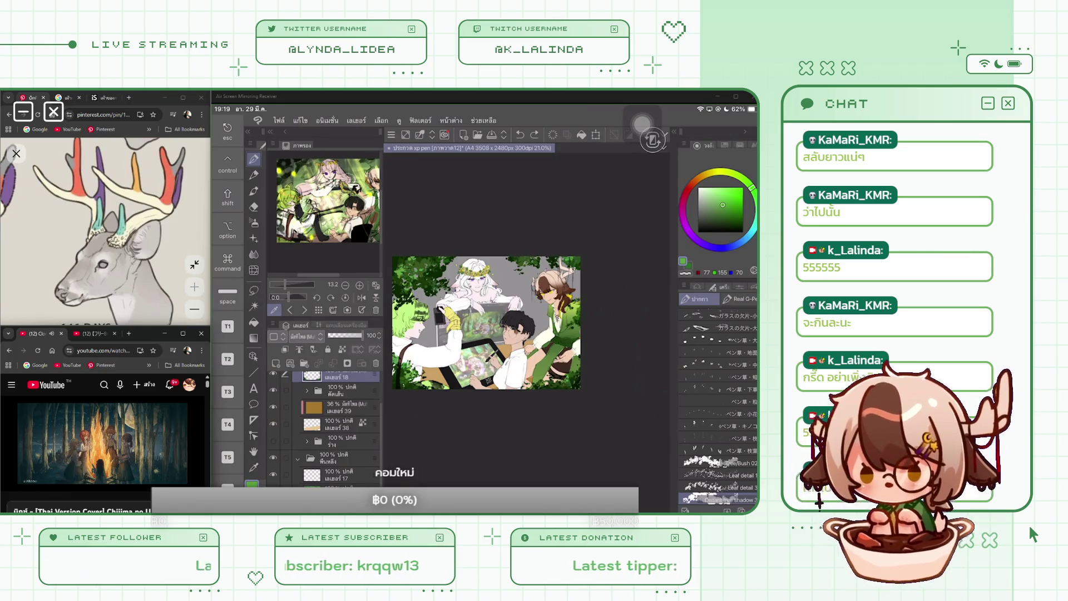
click(420, 120)
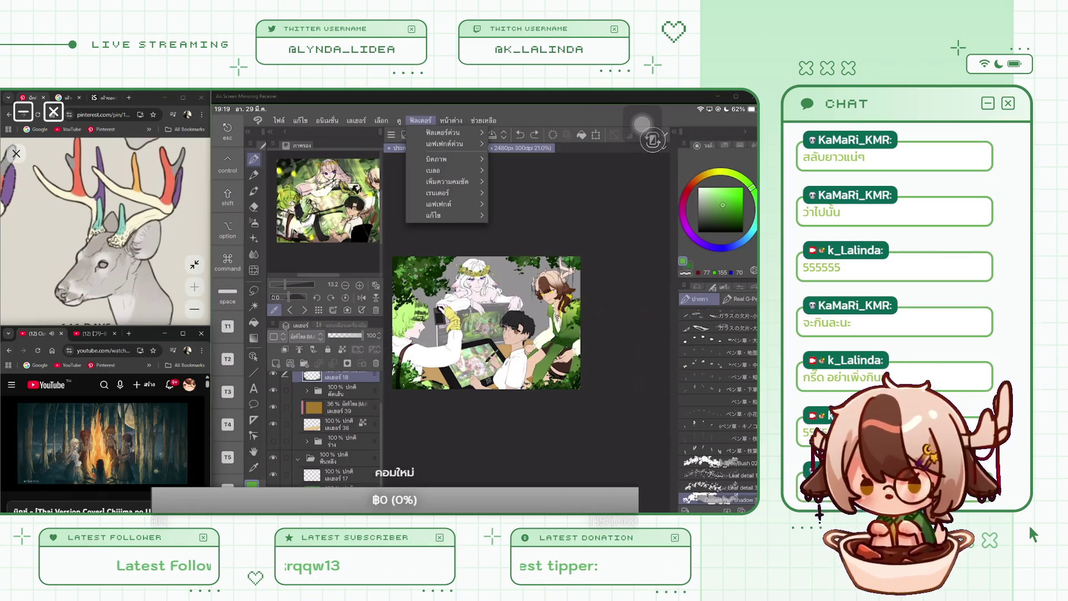
click(433, 170)
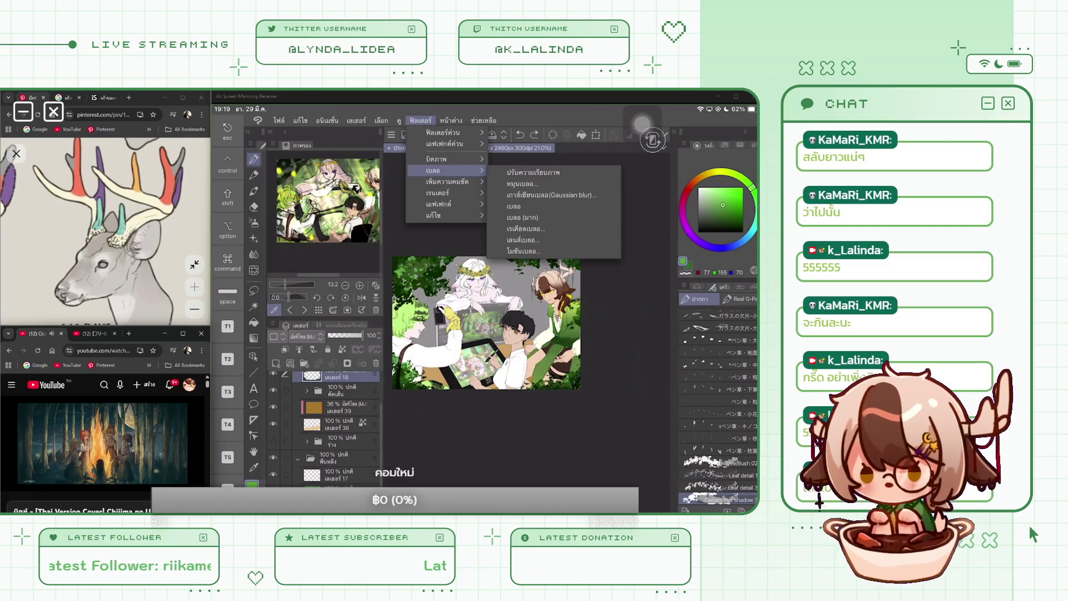
click(523, 218)
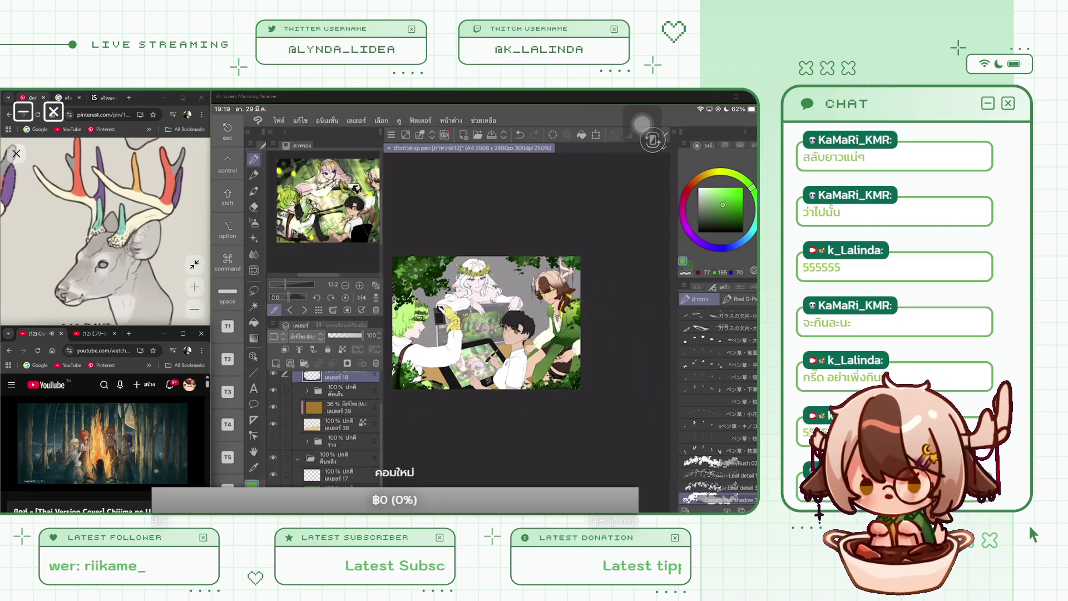
click(421, 120)
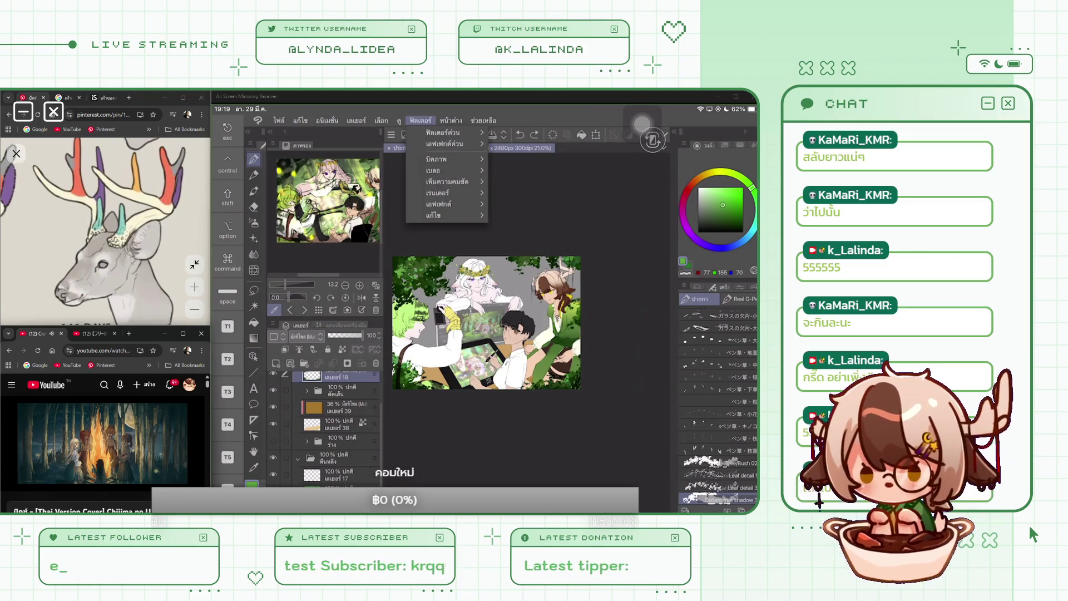
click(433, 171)
click(523, 240)
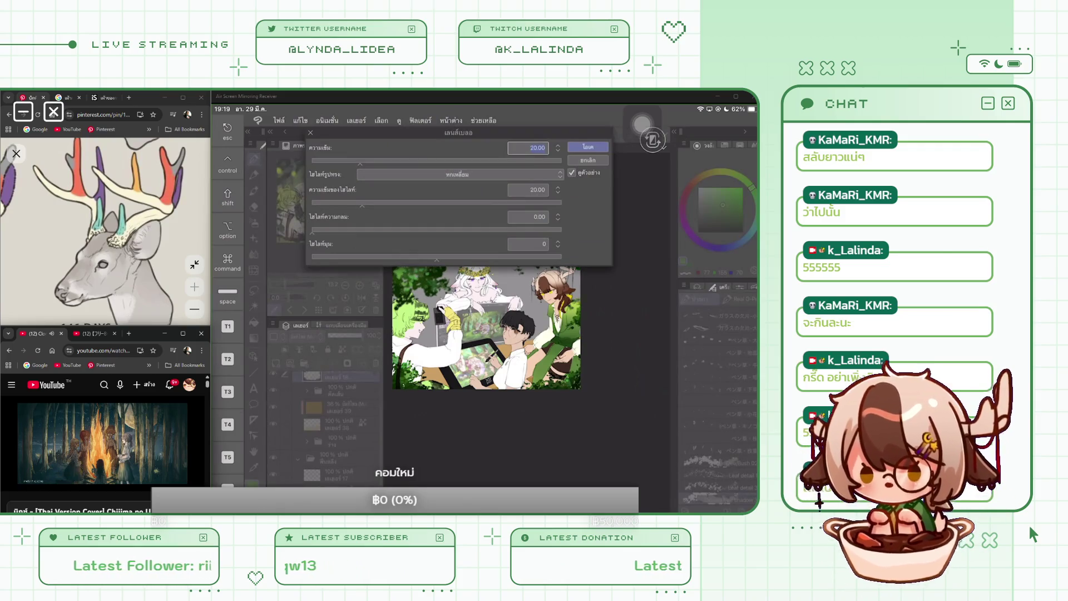
Apply lens blur at strength about 25 with octagon bokeh and a raised third setting.
drag(360, 162, 446, 161)
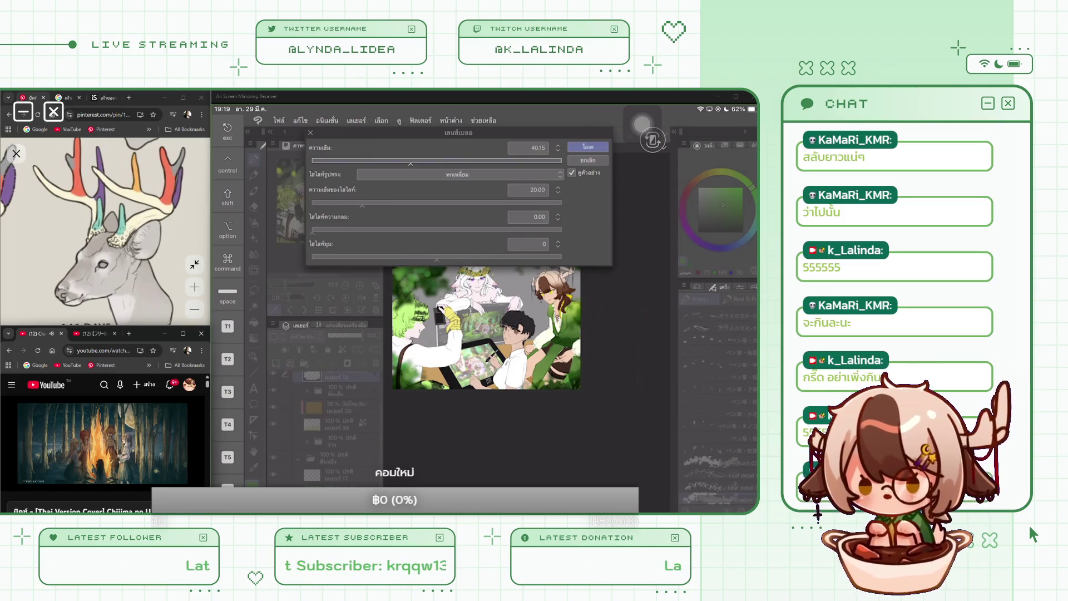
drag(446, 162, 410, 162)
click(458, 174)
click(371, 186)
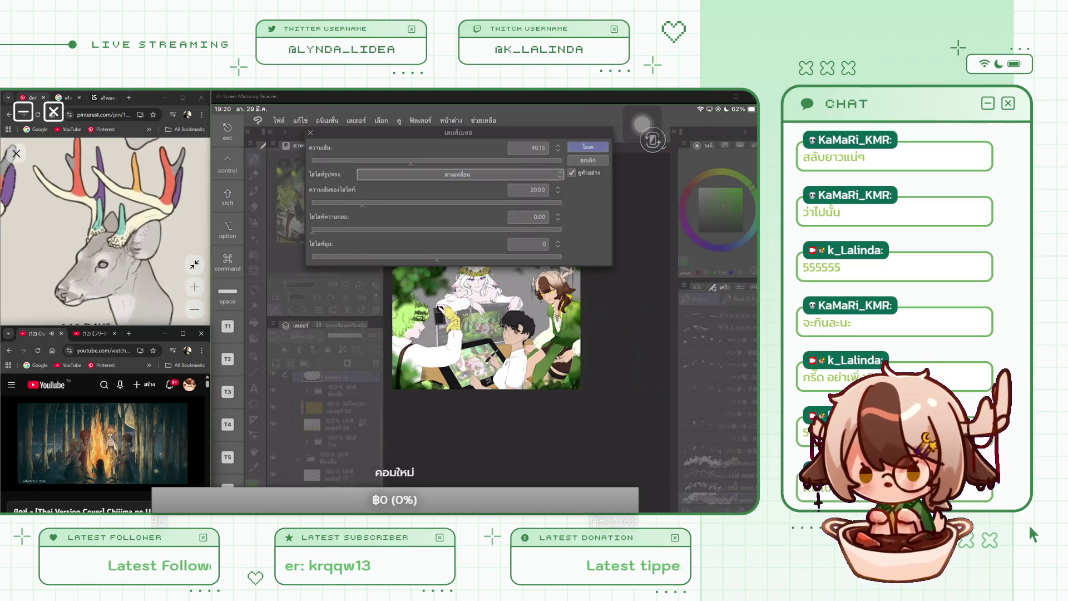
click(458, 174)
click(371, 196)
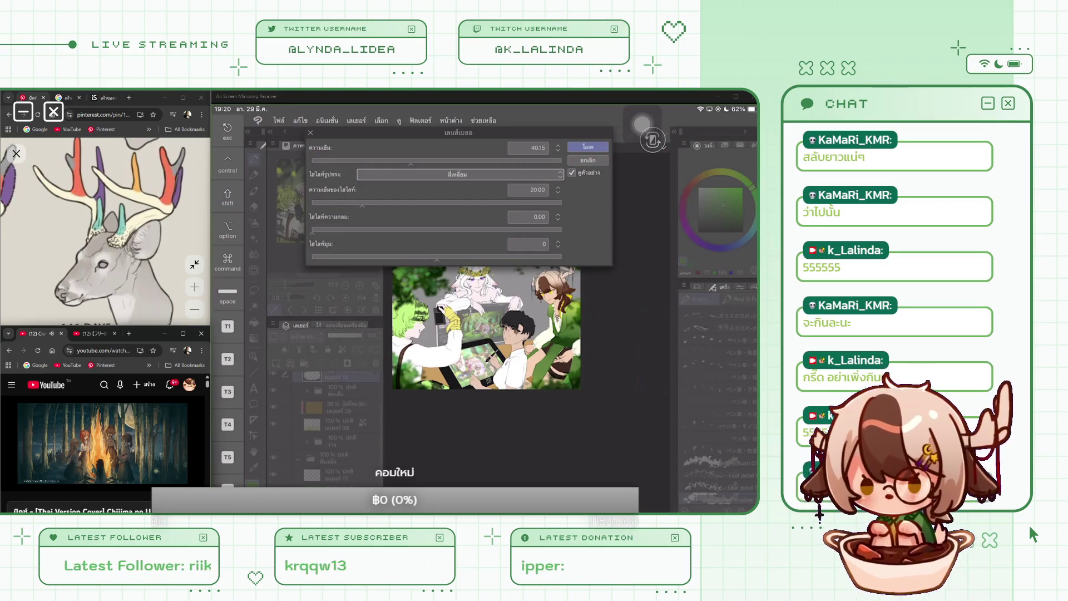
click(457, 175)
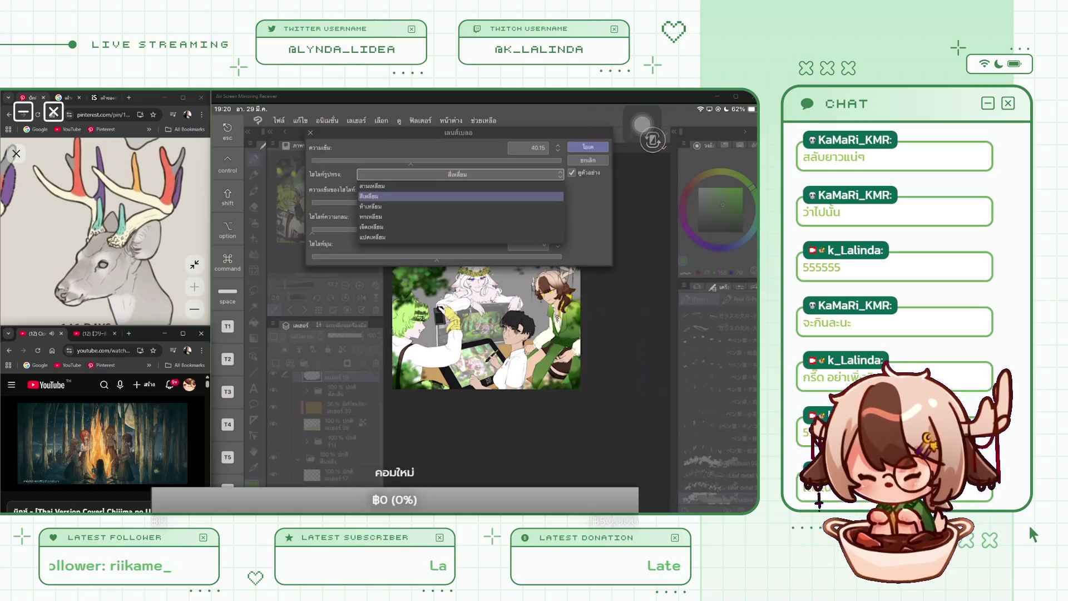
click(372, 237)
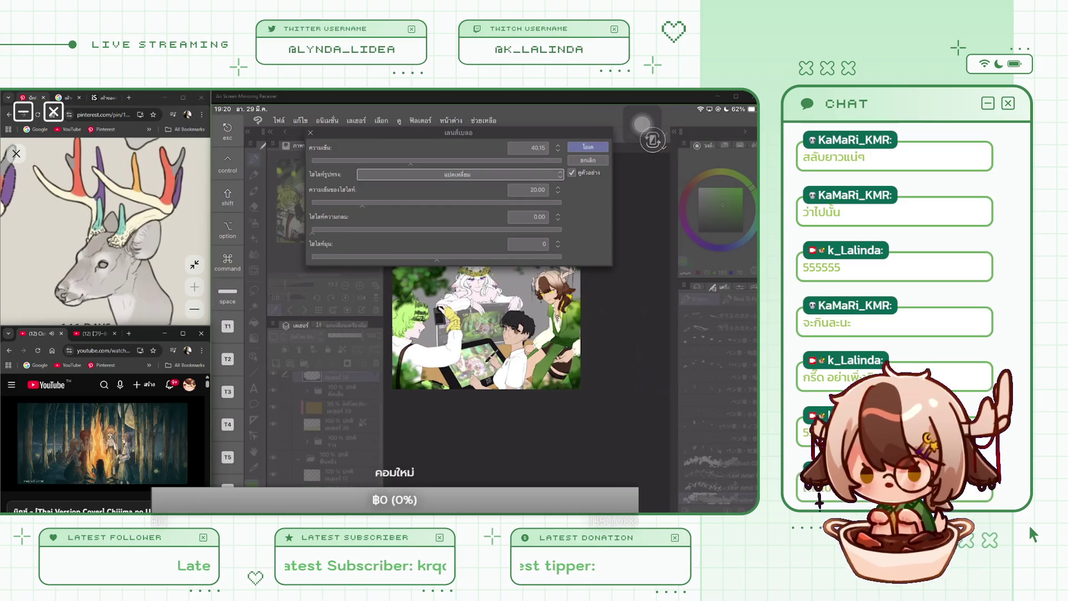
drag(411, 164, 372, 164)
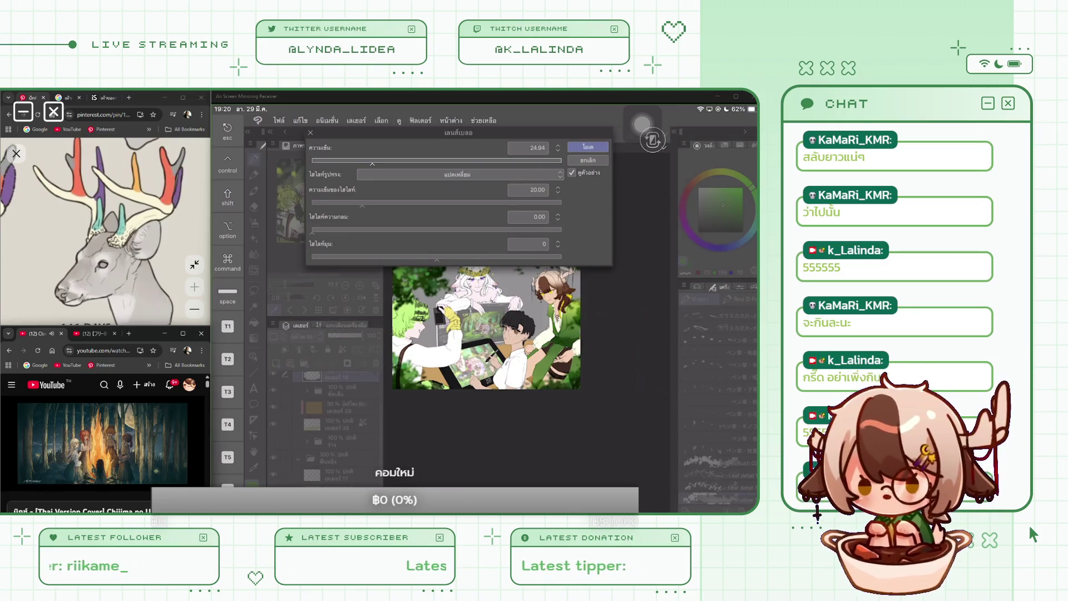
mouse_move(312, 229)
mouse_down()
mouse_move(368, 229)
mouse_move(334, 229)
mouse_up()
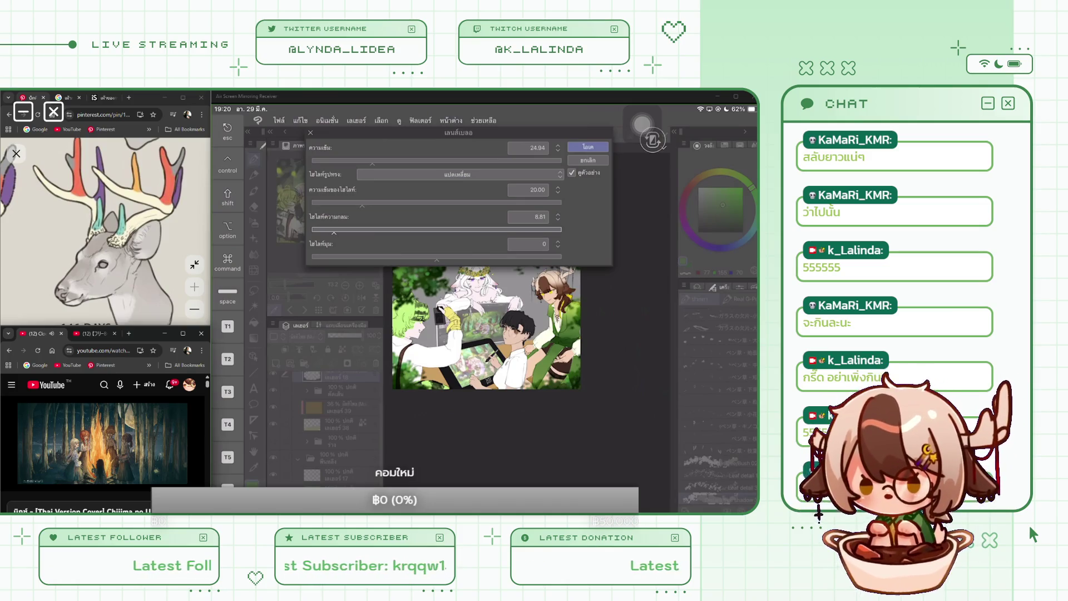
key(Return)
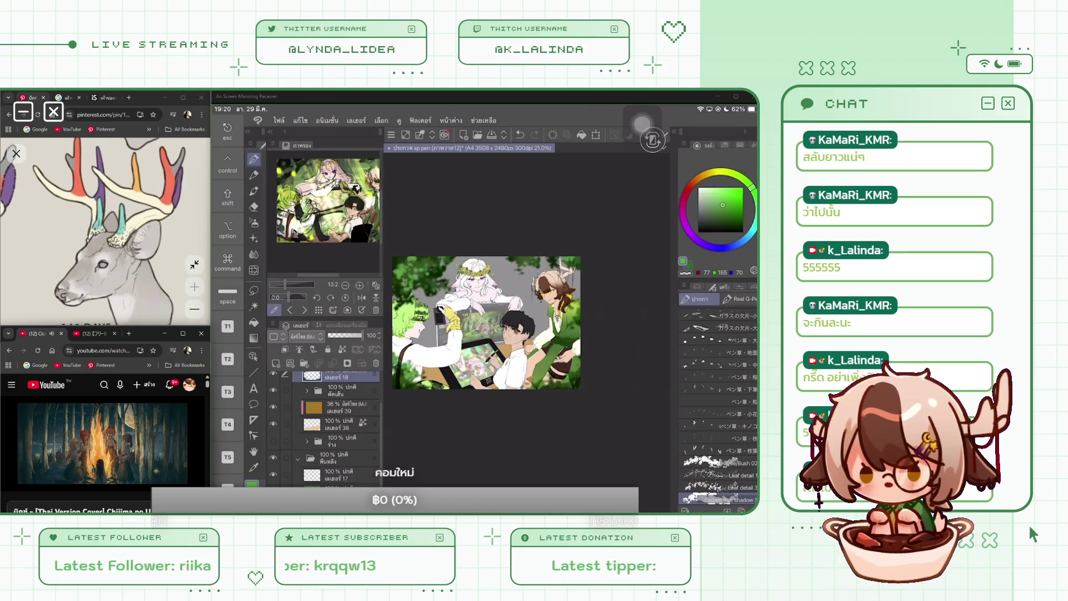
Select layer 18 and undo/redo the lens blur to compare before and after.
scroll(334, 429, up, 2)
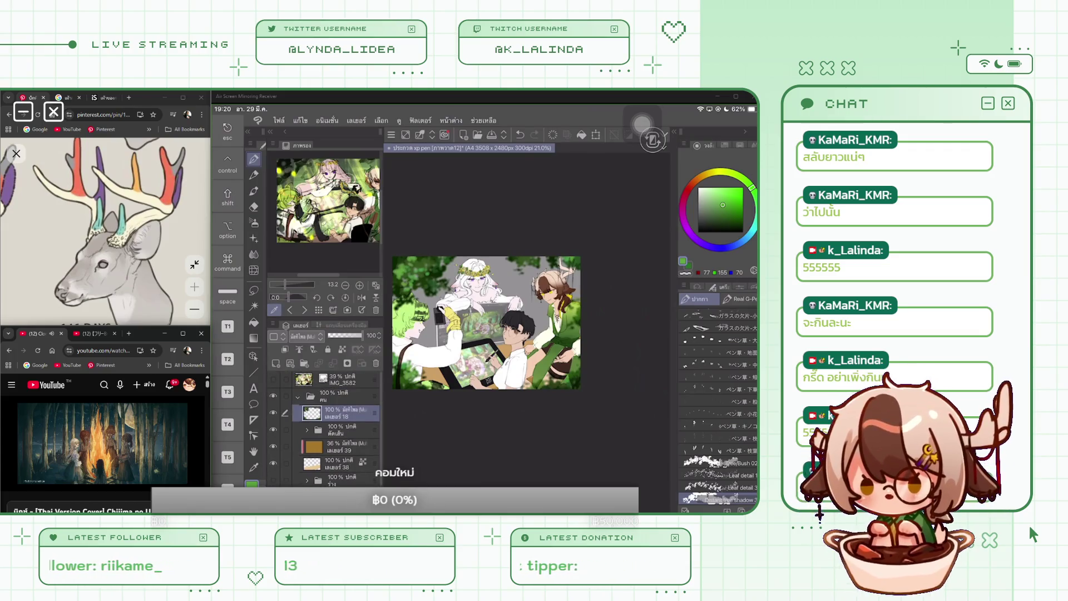
click(342, 349)
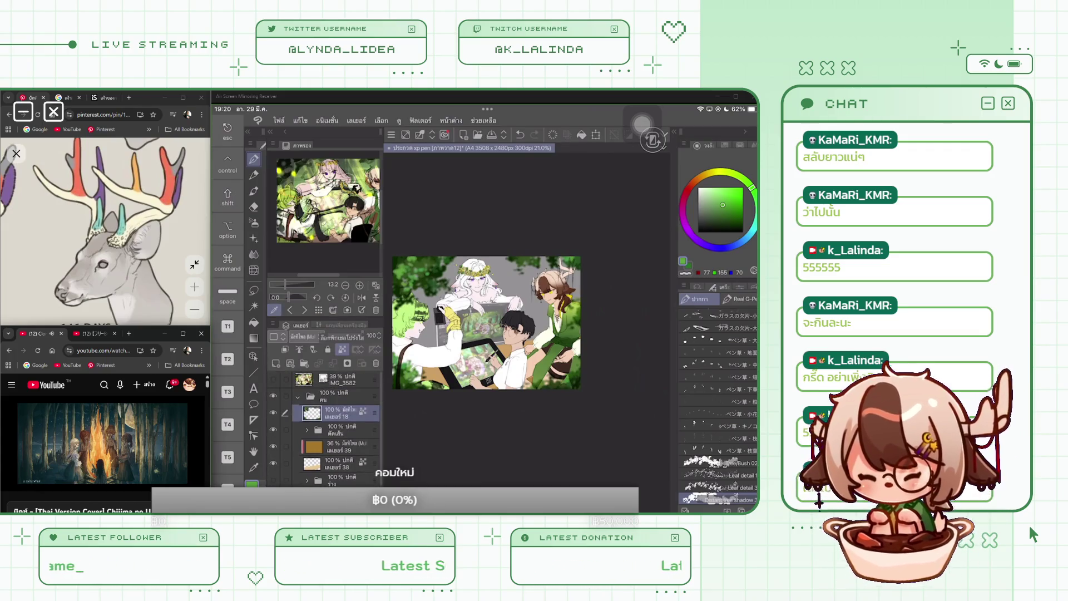
click(582, 134)
click(581, 134)
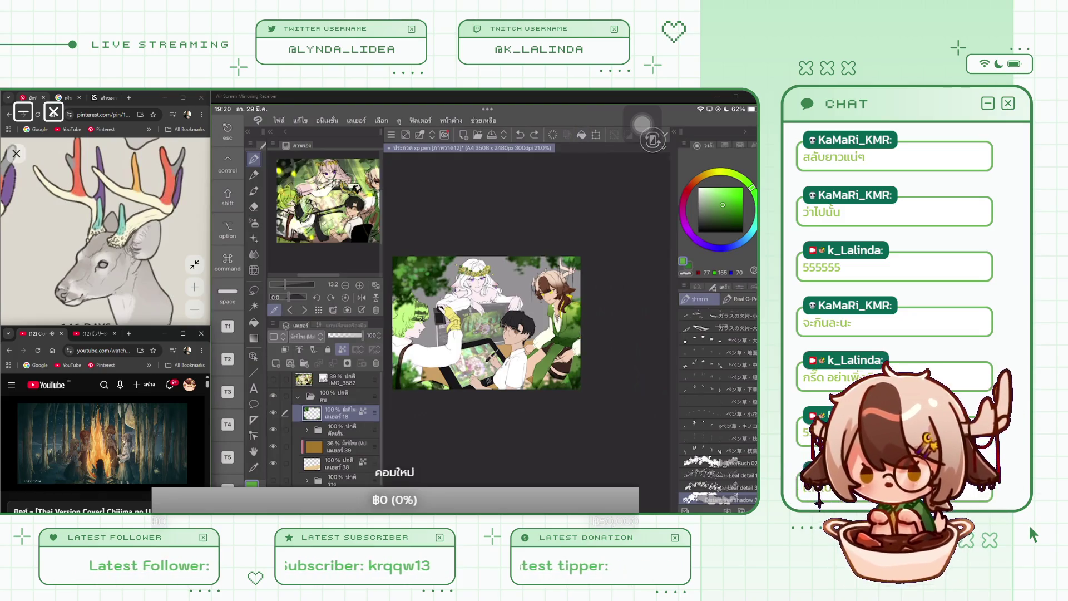
Apply a Gaussian blur at strength about 175 to layer 18.
click(279, 120)
click(279, 120)
click(421, 121)
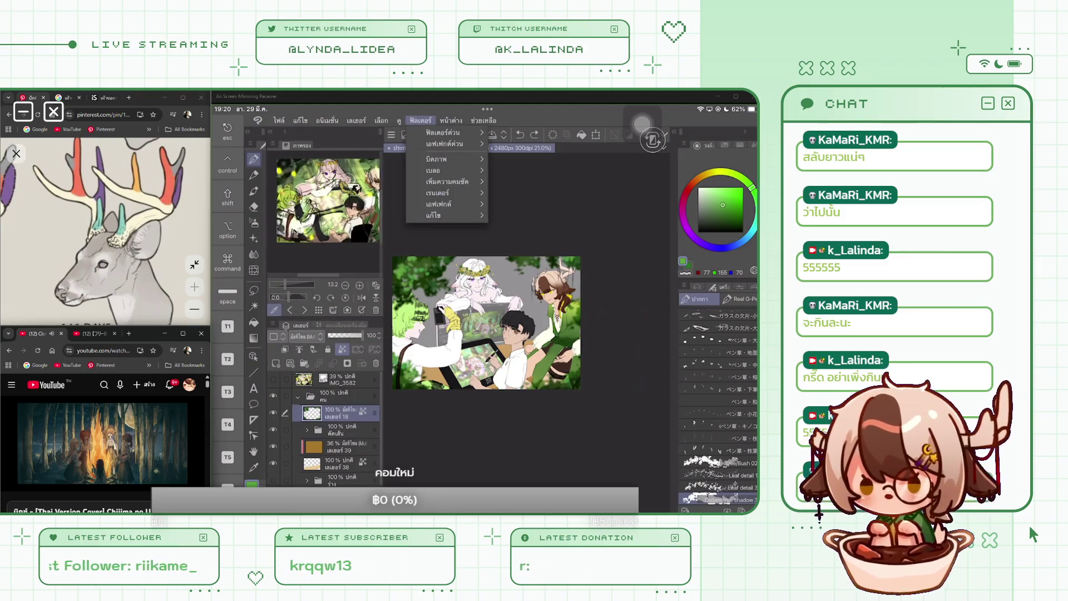
click(439, 167)
click(528, 178)
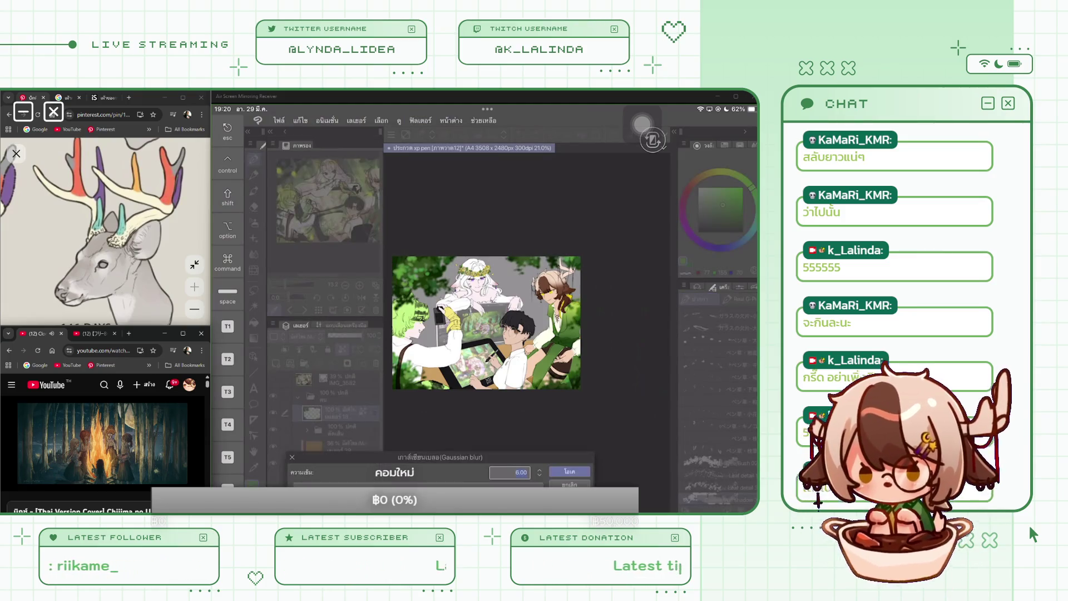
drag(295, 483, 389, 484)
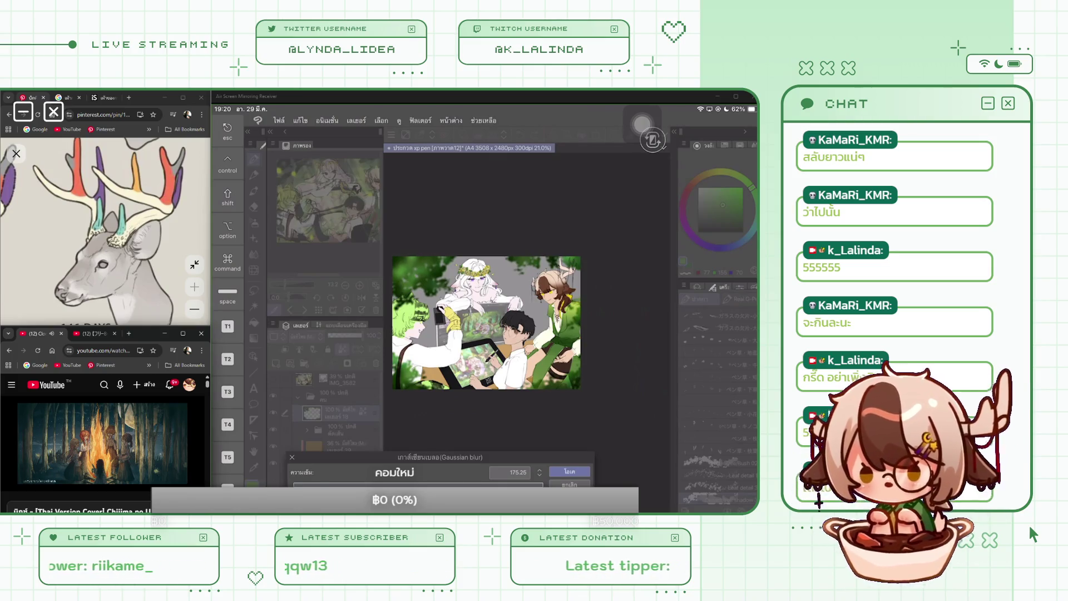
key(Return)
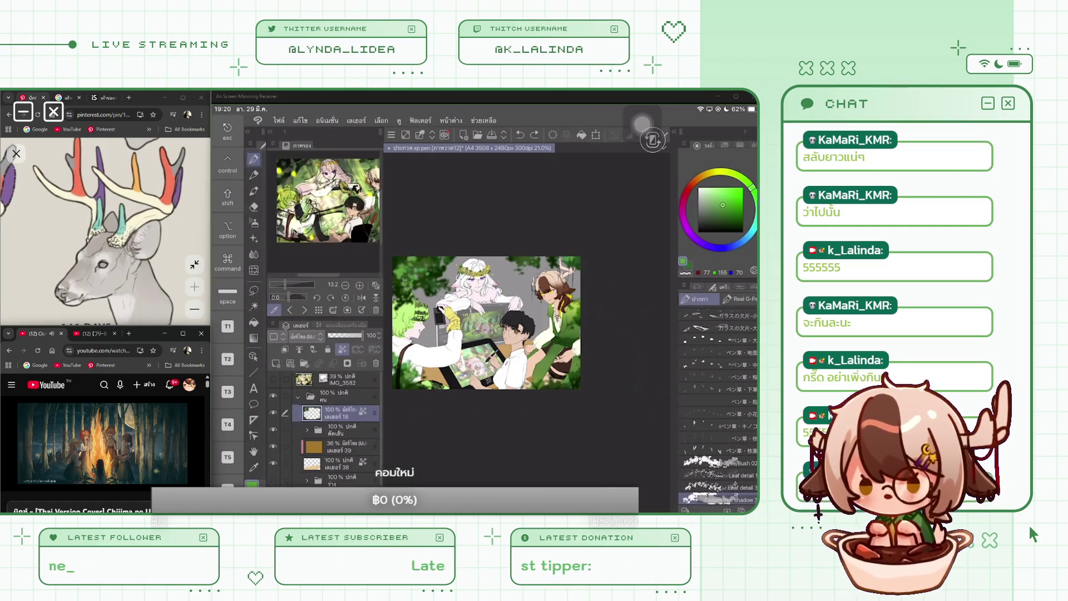
Paint the corner foliage dark grey, then try the Sparkling Circle 4Stars Center, 5Stars and Bokeh brushes.
click(698, 223)
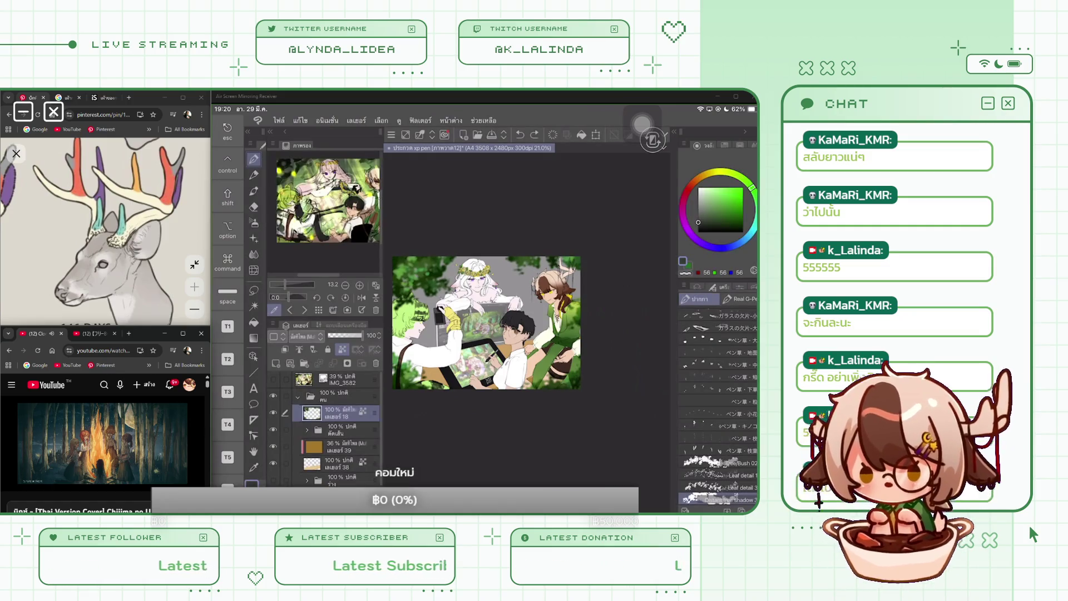
click(423, 280)
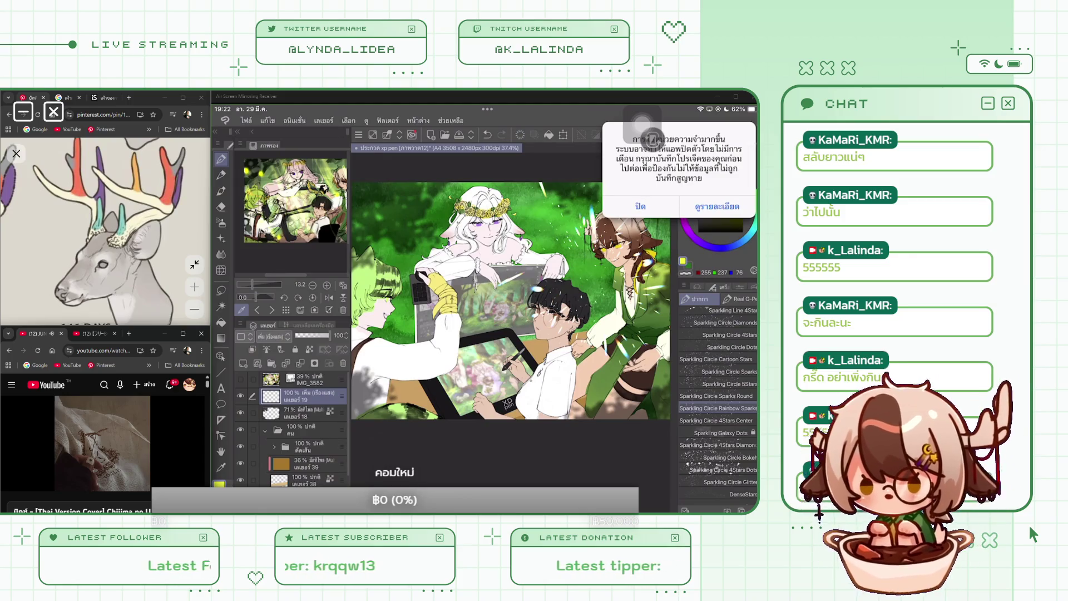
click(718, 420)
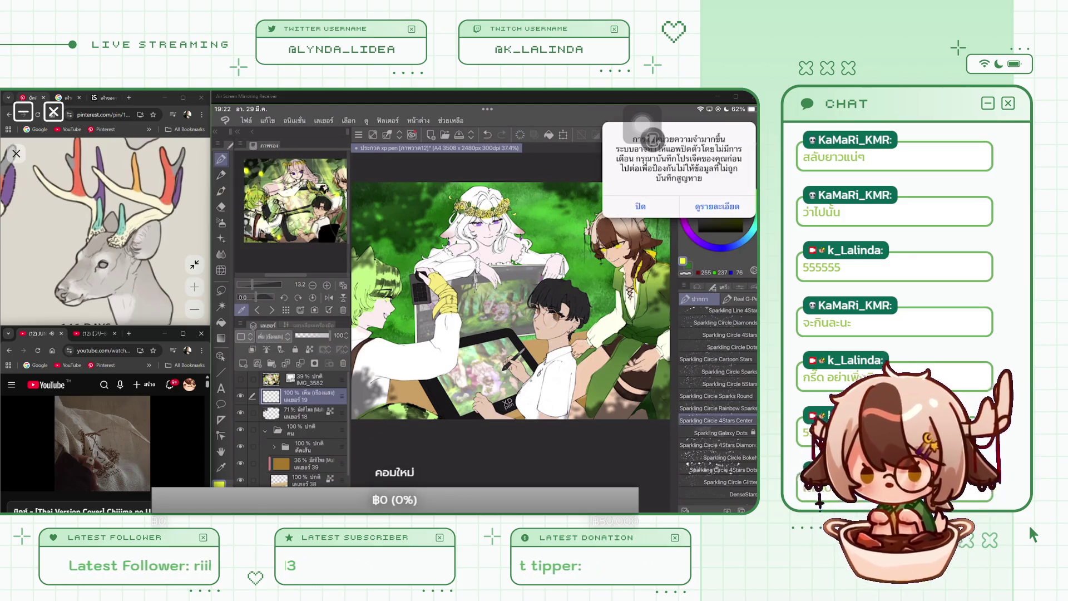
click(729, 384)
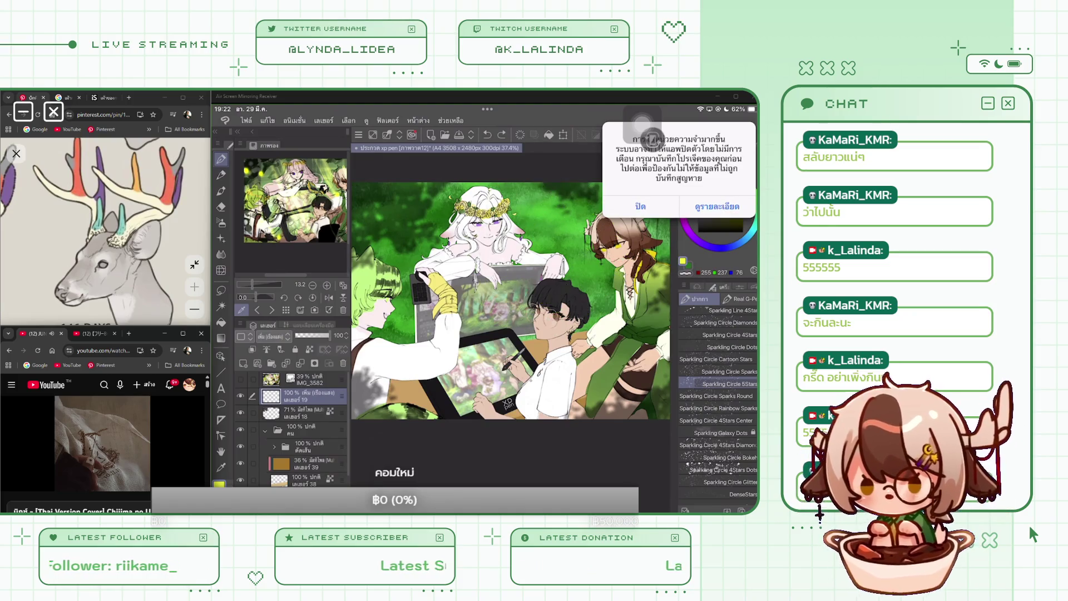
click(729, 458)
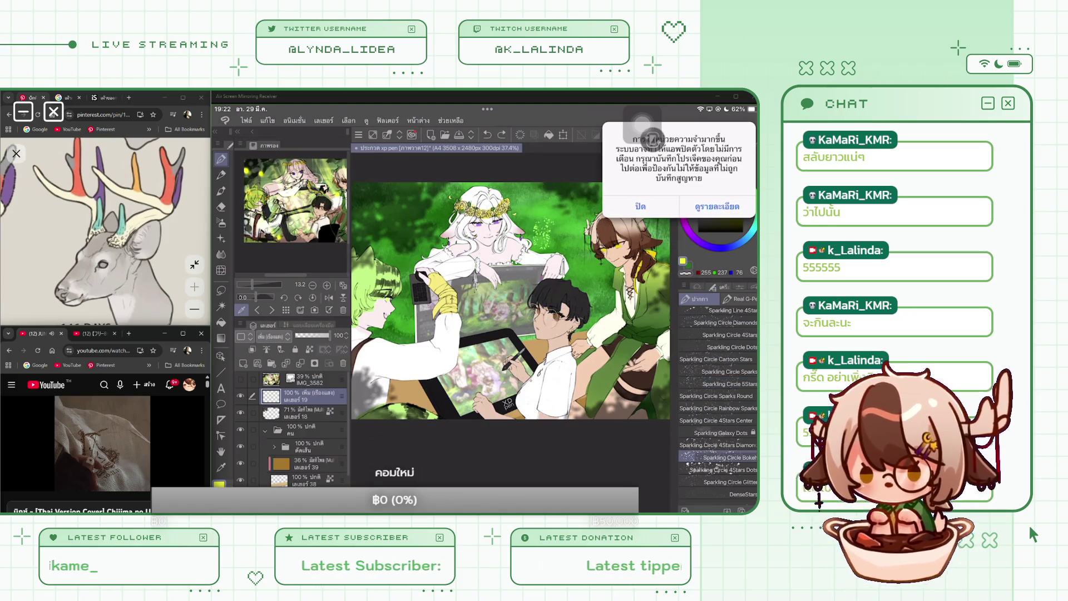
click(640, 206)
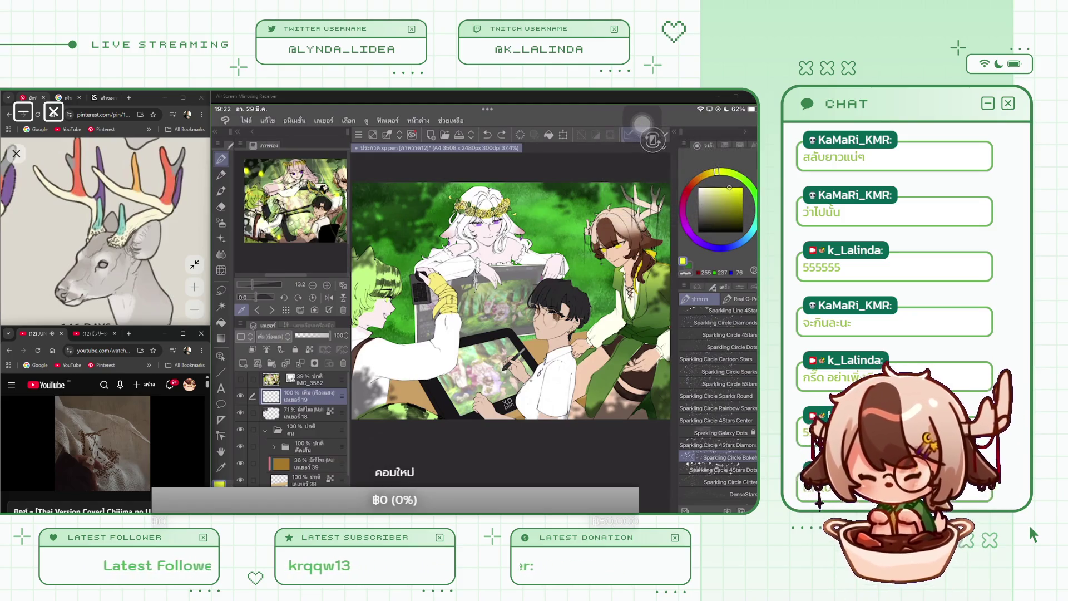
Compare Glitter and SparseStars, then settle on the DenseStars brush at size 2000 with a test mark.
click(730, 481)
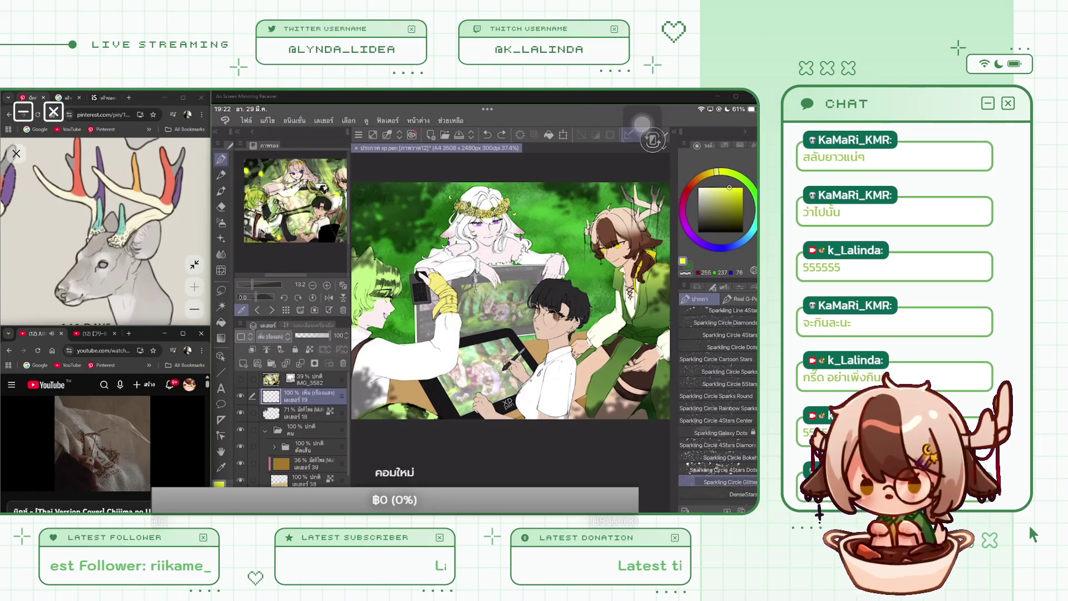
scroll(717, 389, down, 3)
click(744, 381)
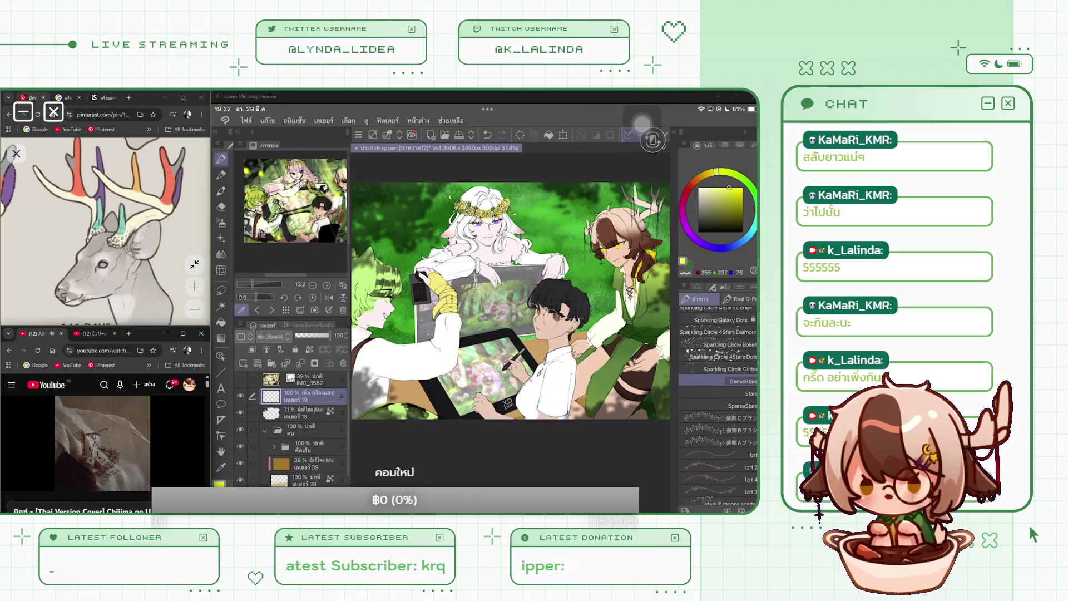
click(740, 286)
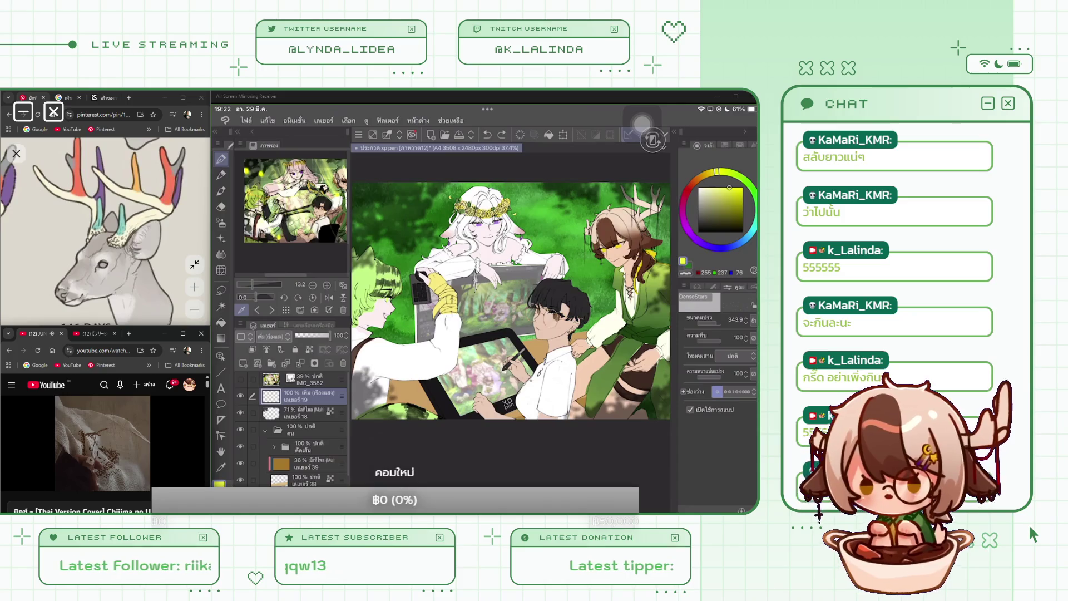
click(712, 286)
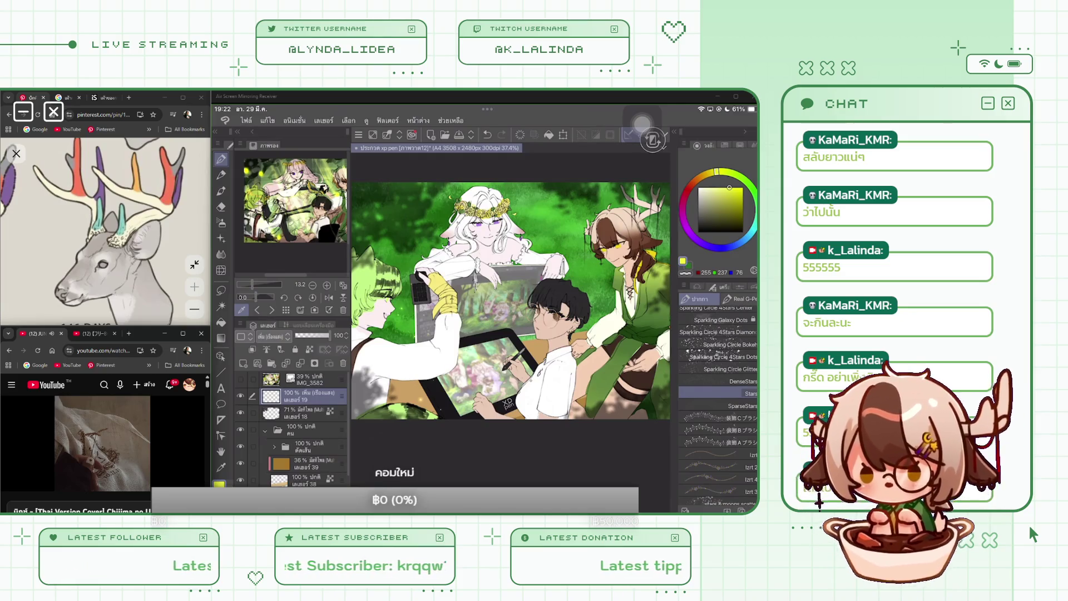
click(723, 405)
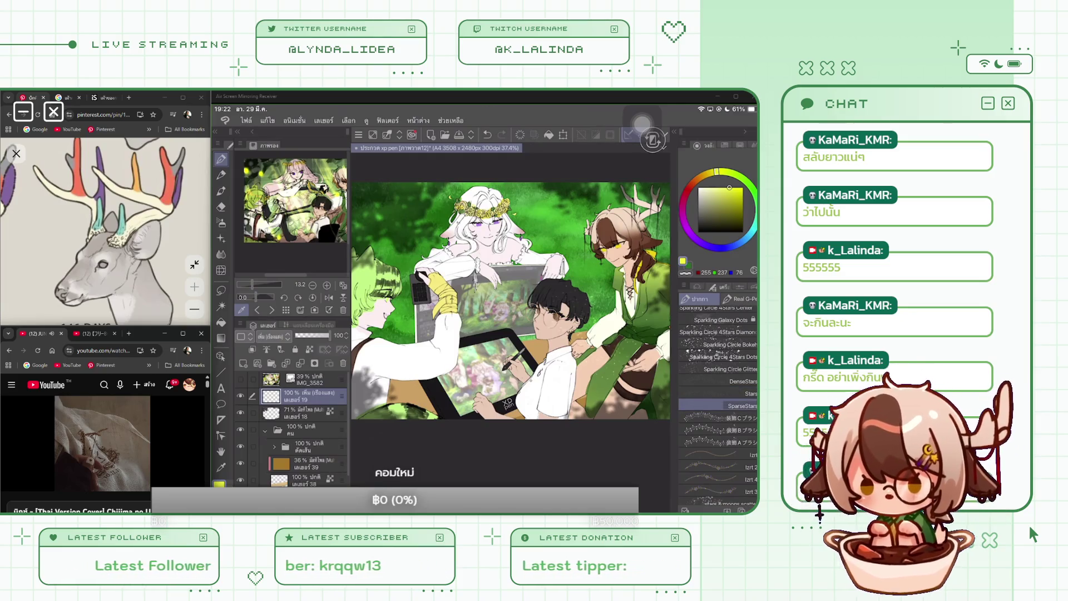
scroll(534, 311, up, 5)
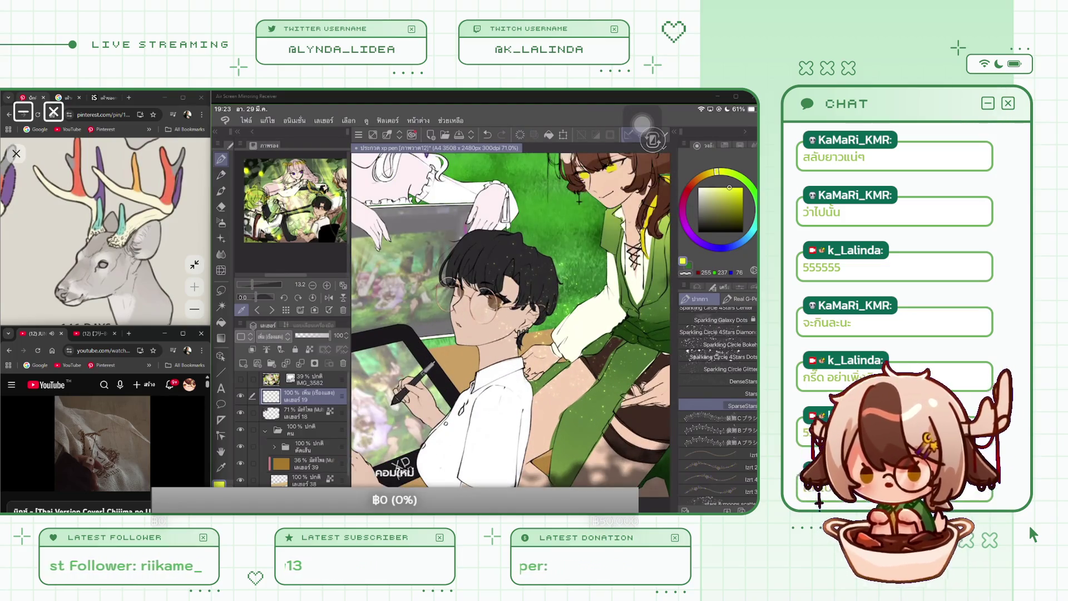
scroll(511, 301, down, 5)
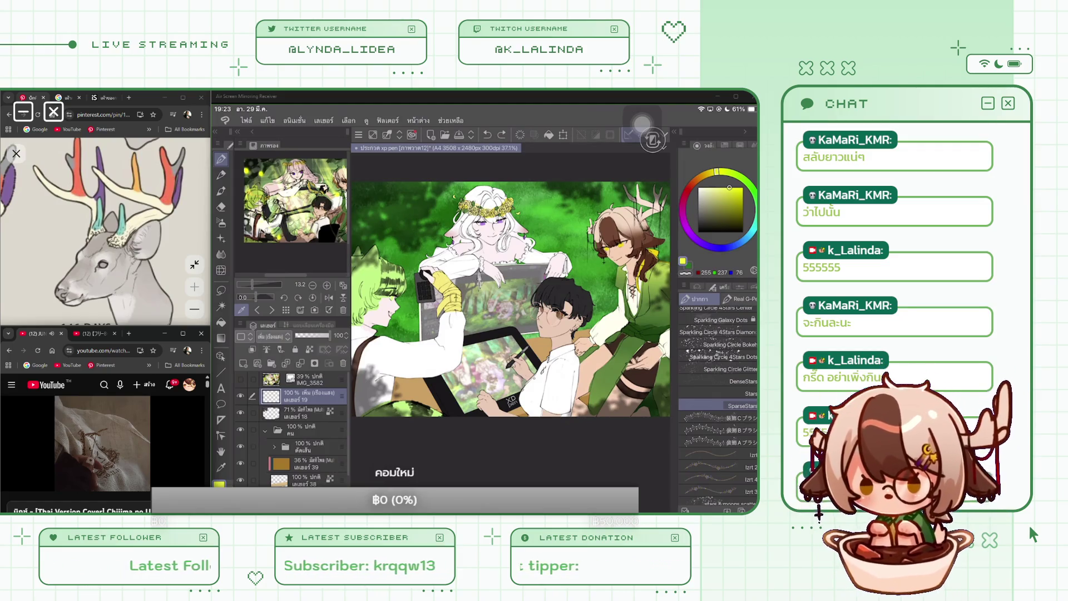
click(743, 381)
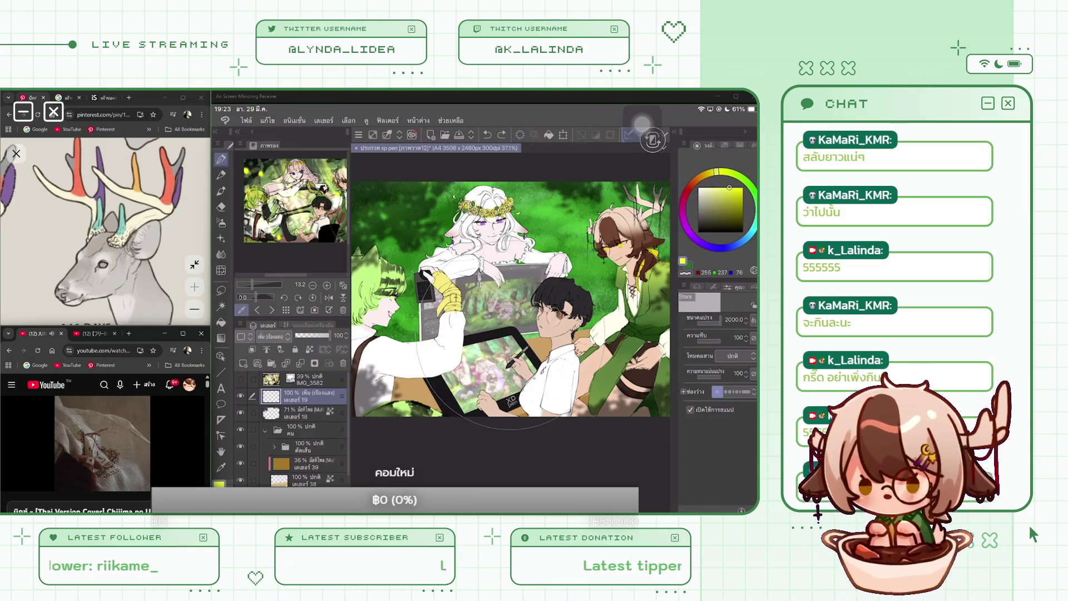
click(457, 385)
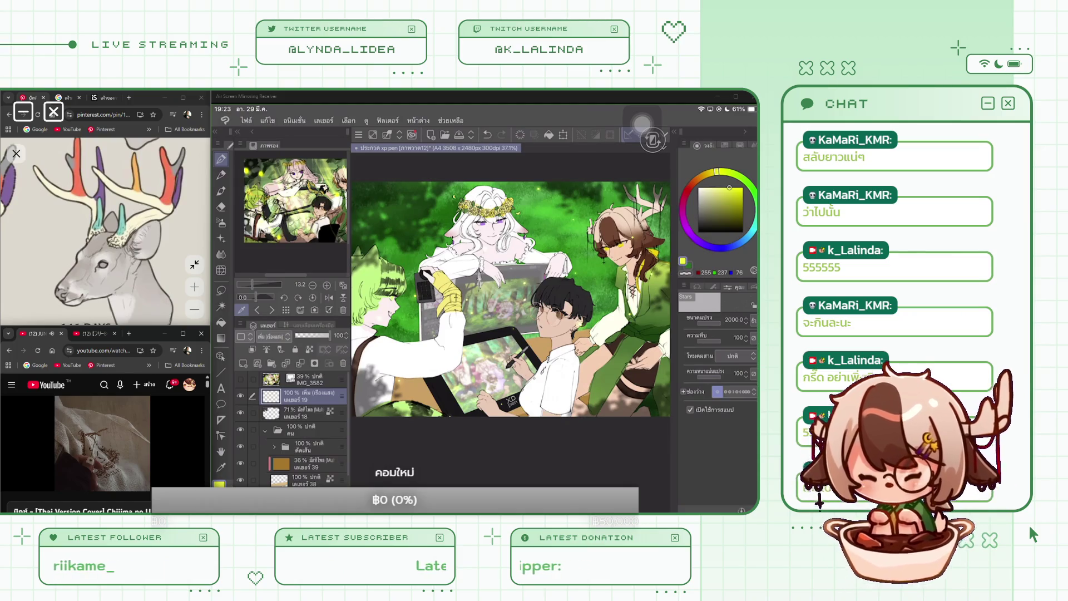
Add new layer 40 above layer 19, then make layer 19 the working layer.
click(252, 349)
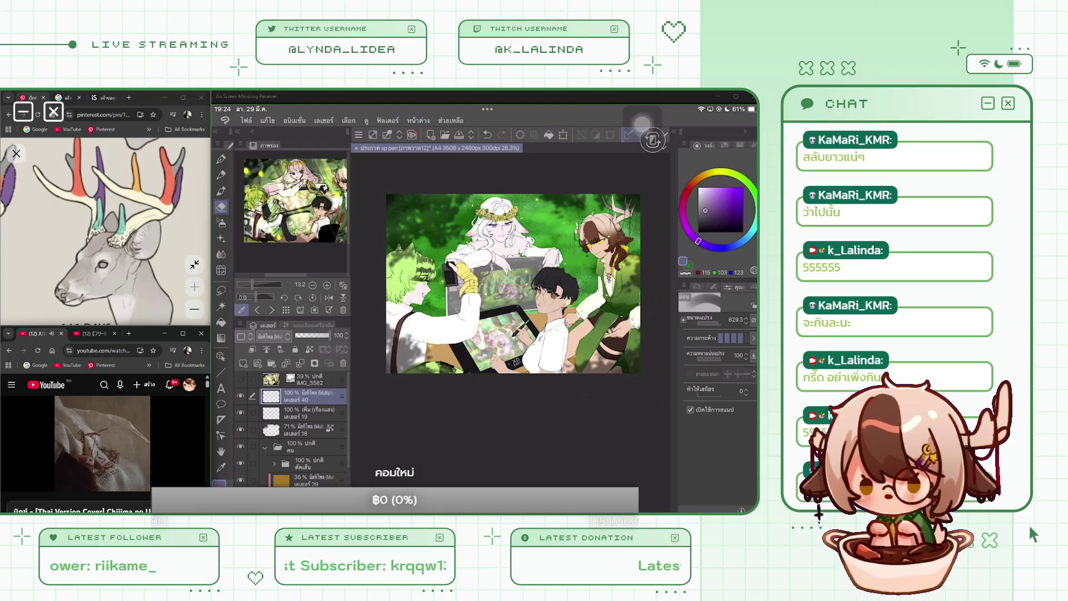
click(309, 412)
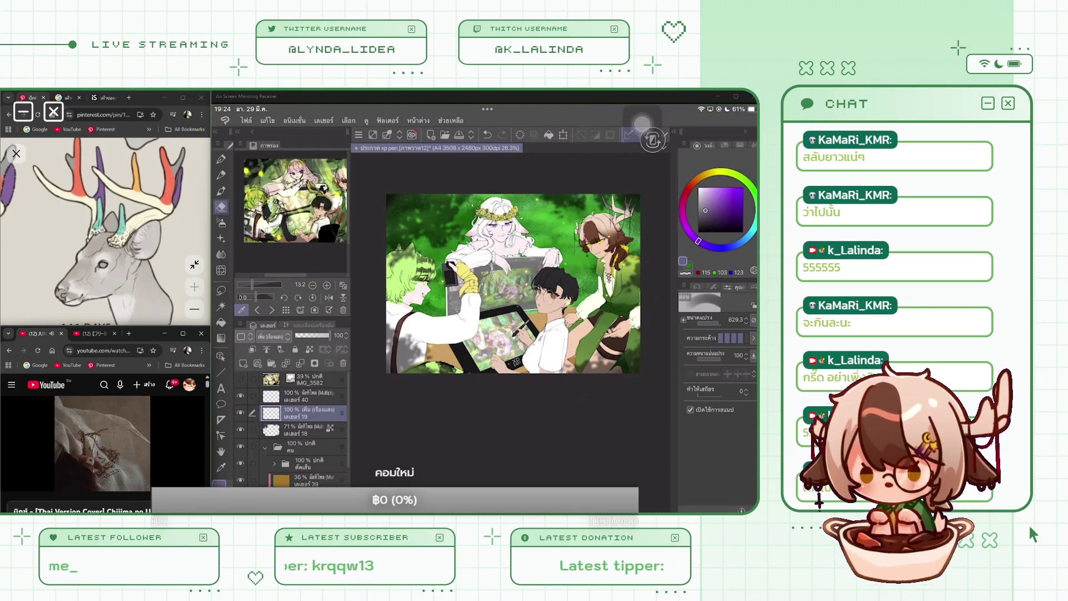
Duplicate layer 19, delete the extra copy, and switch back to the Pen tool.
right_click(306, 412)
click(339, 230)
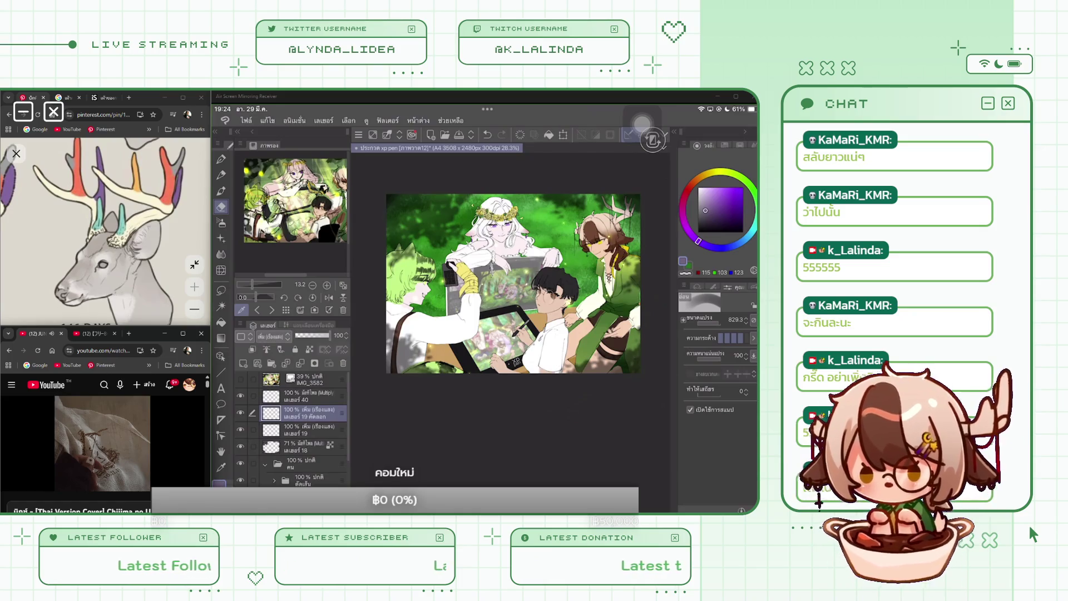
click(343, 363)
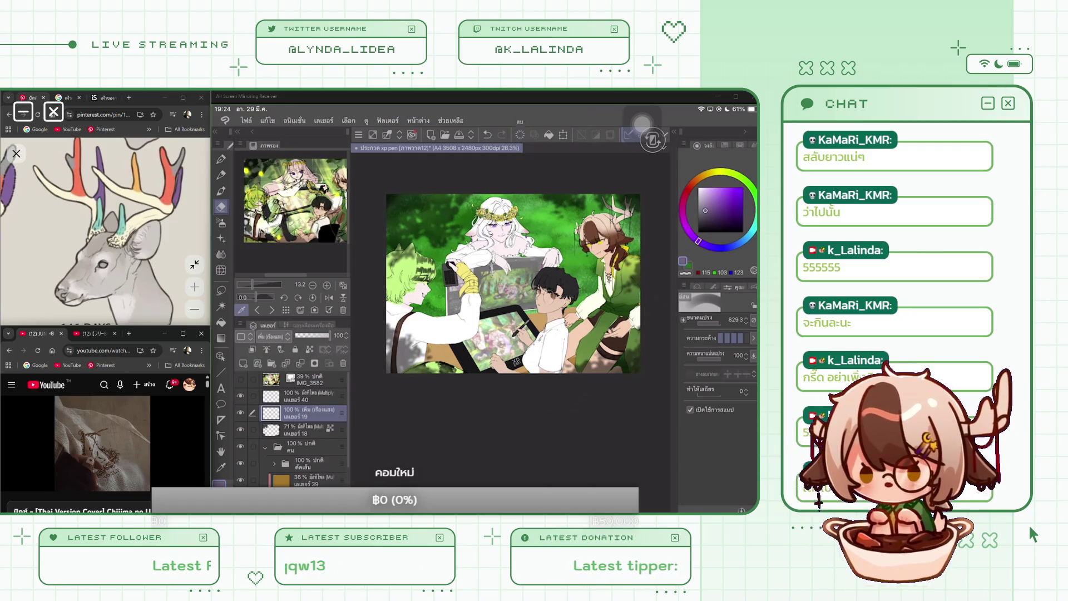
key(p)
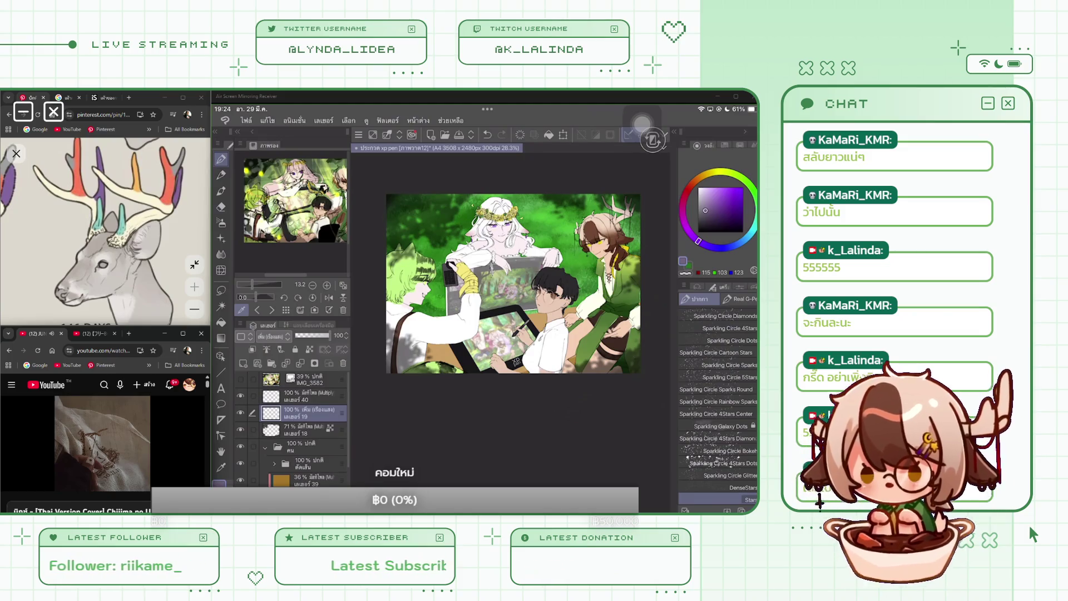
scroll(717, 406, up, 4)
Sample several sparkle brushes, undo a Galaxy Stars test stroke, and pick Sparkling Circle Glitter.
click(723, 369)
scroll(511, 284, up, 2)
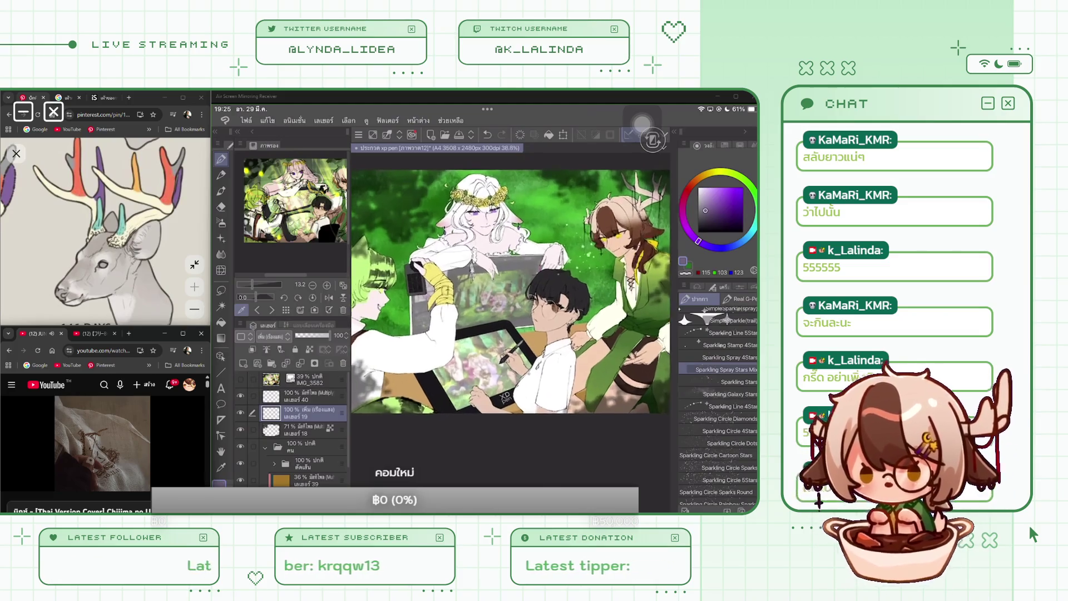
click(734, 382)
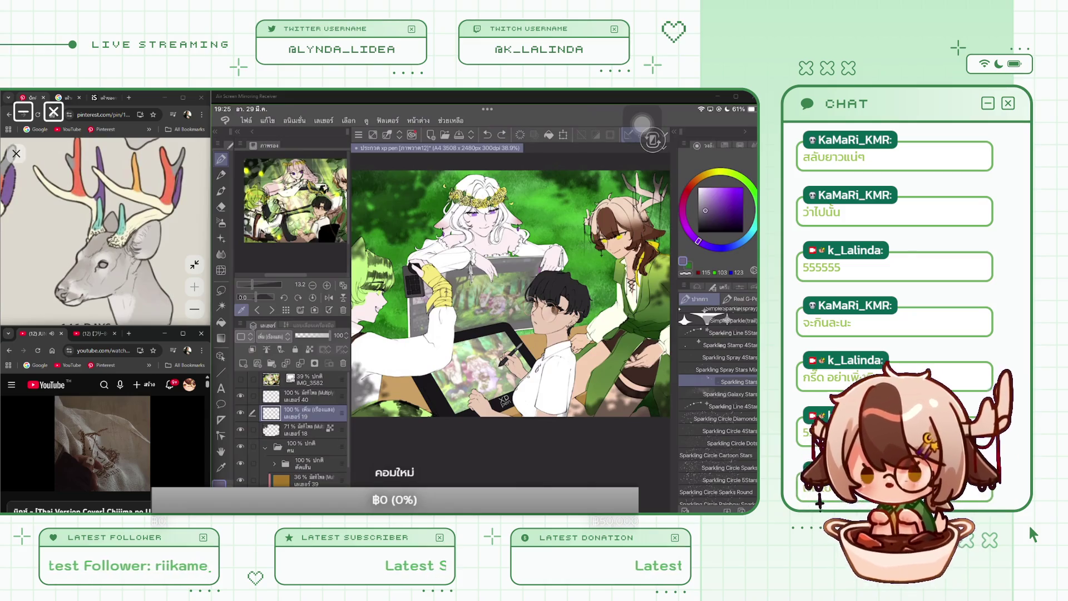
click(729, 394)
drag(598, 295, 623, 336)
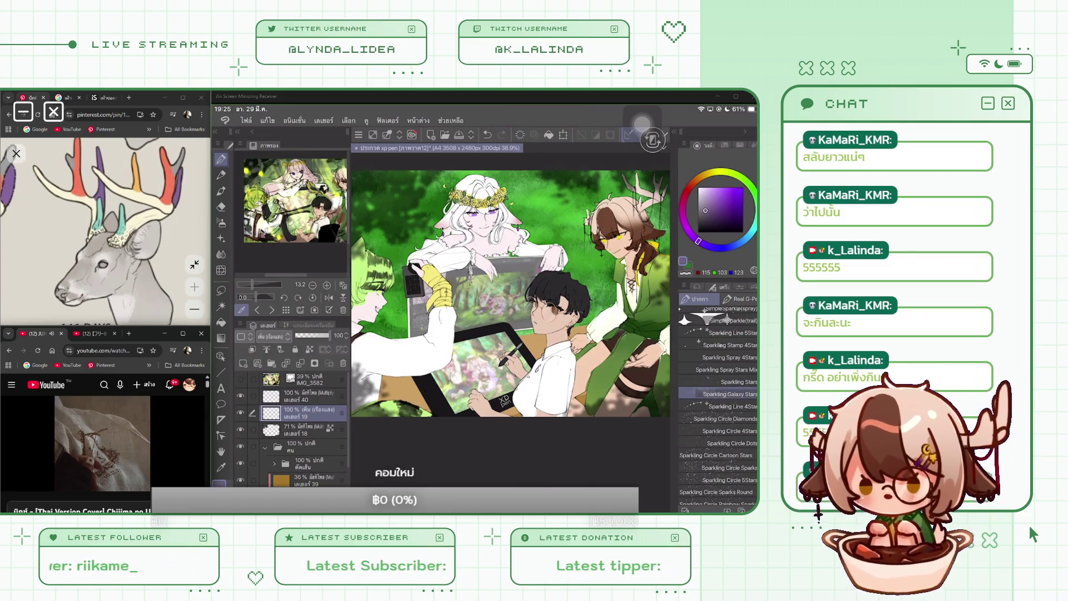
key(ctrl+z)
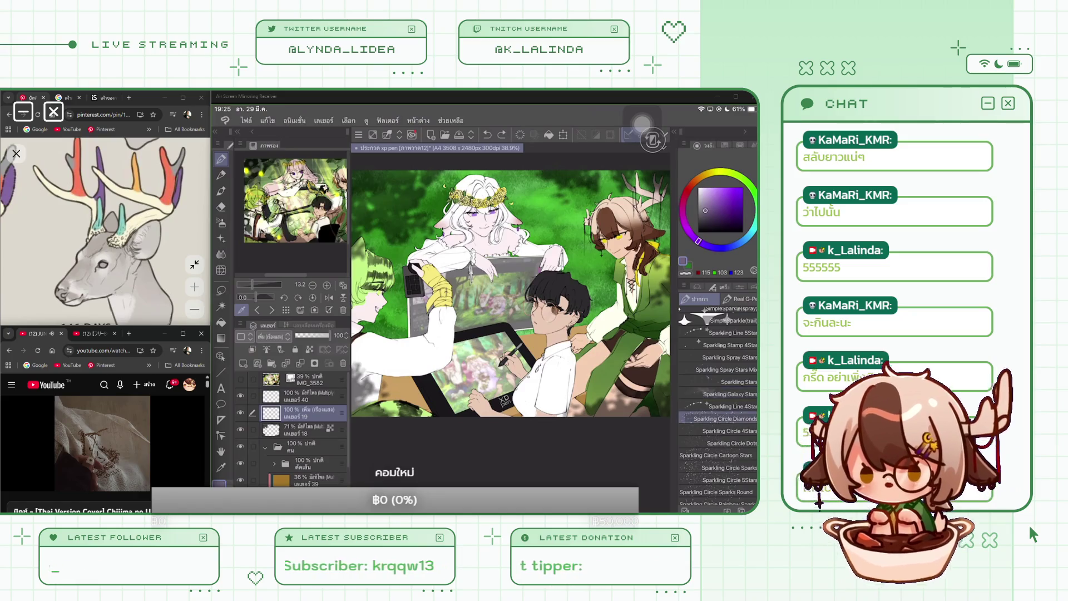
click(726, 419)
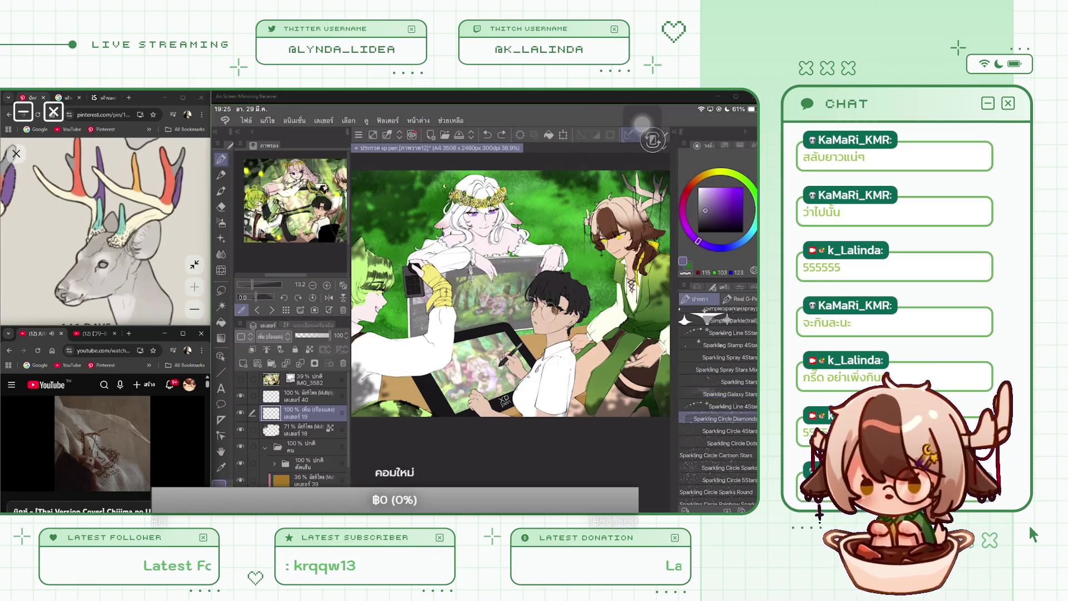
scroll(718, 406, up, 5)
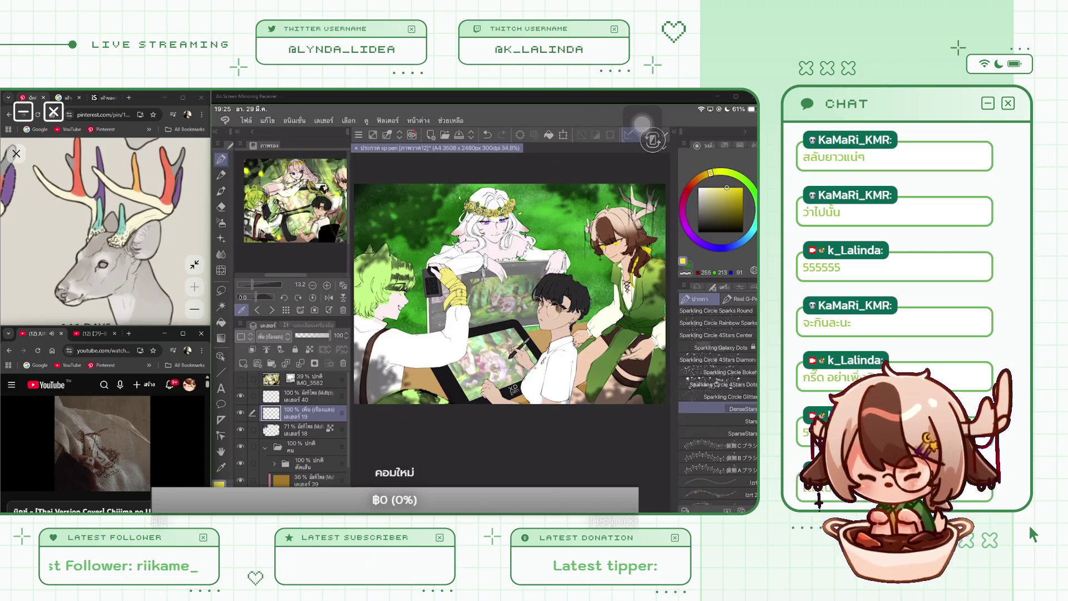
click(730, 396)
click(585, 371)
key(ctrl+z)
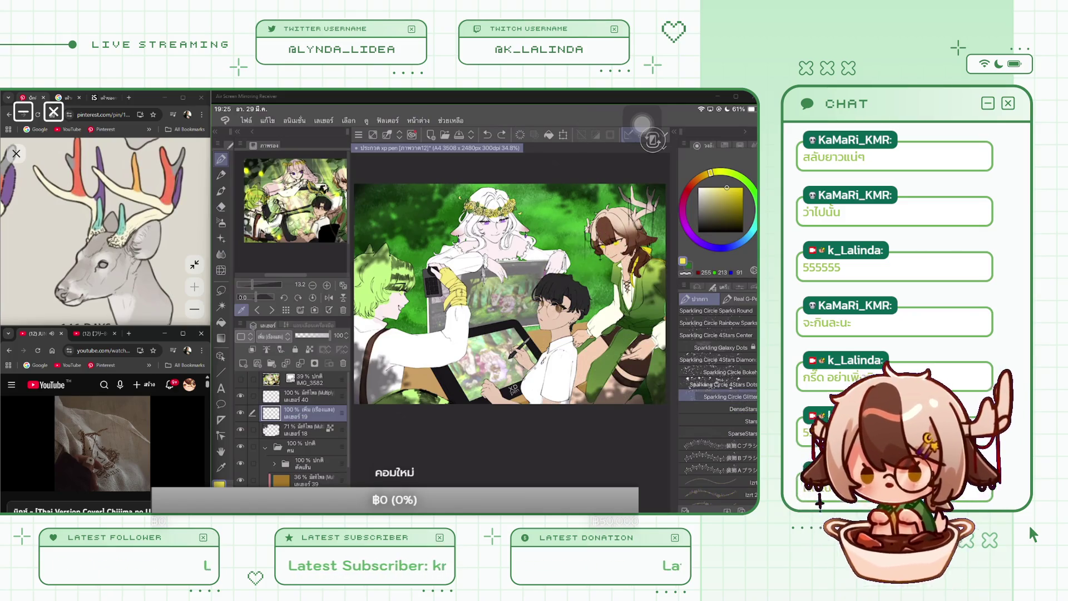
click(744, 409)
click(746, 421)
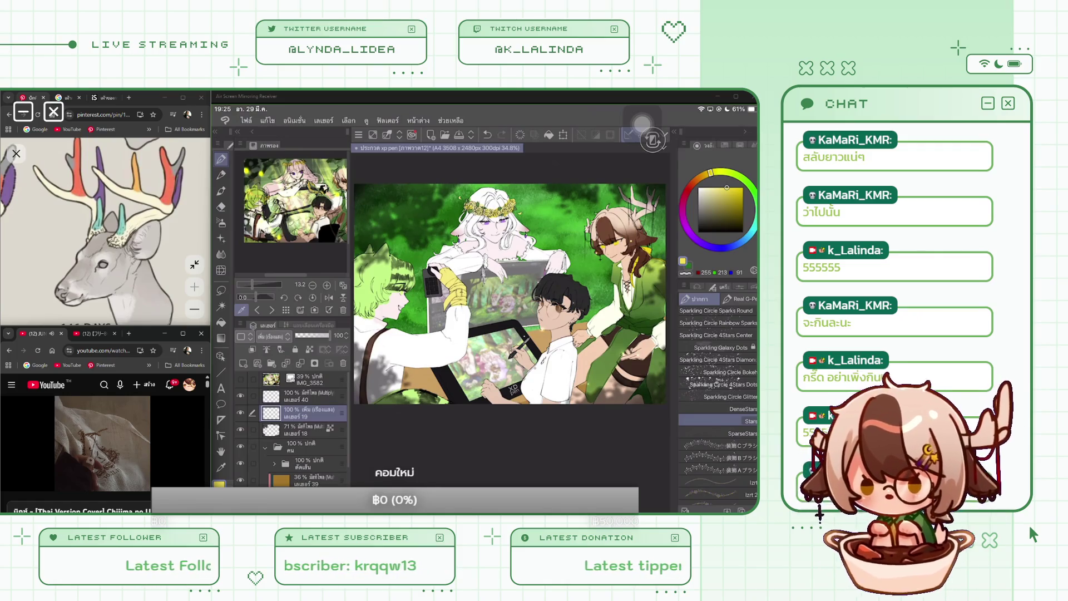
key(ctrl+z)
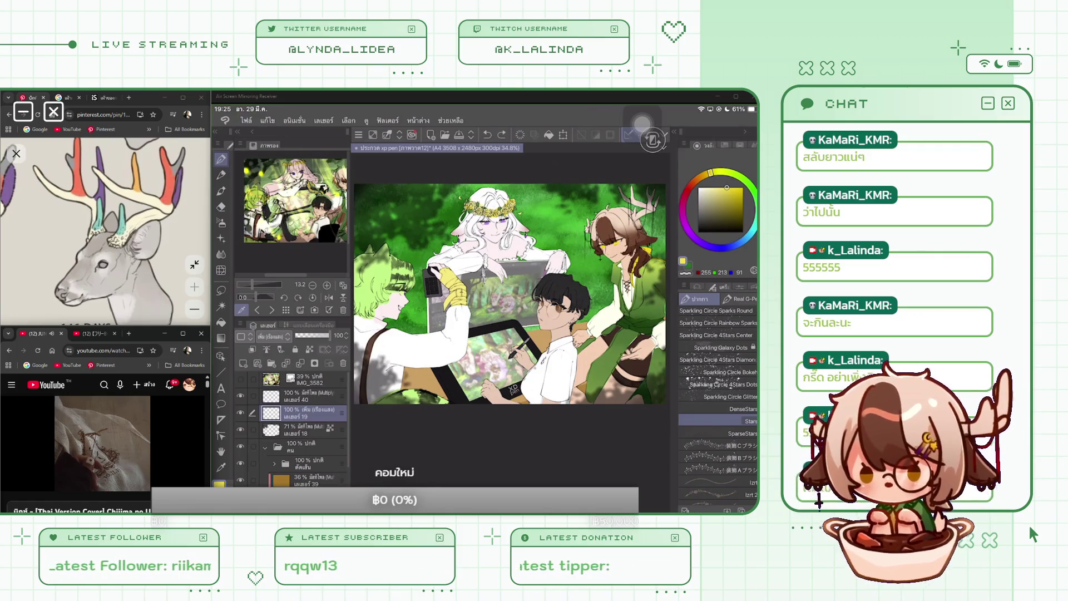
scroll(717, 401, up, 3)
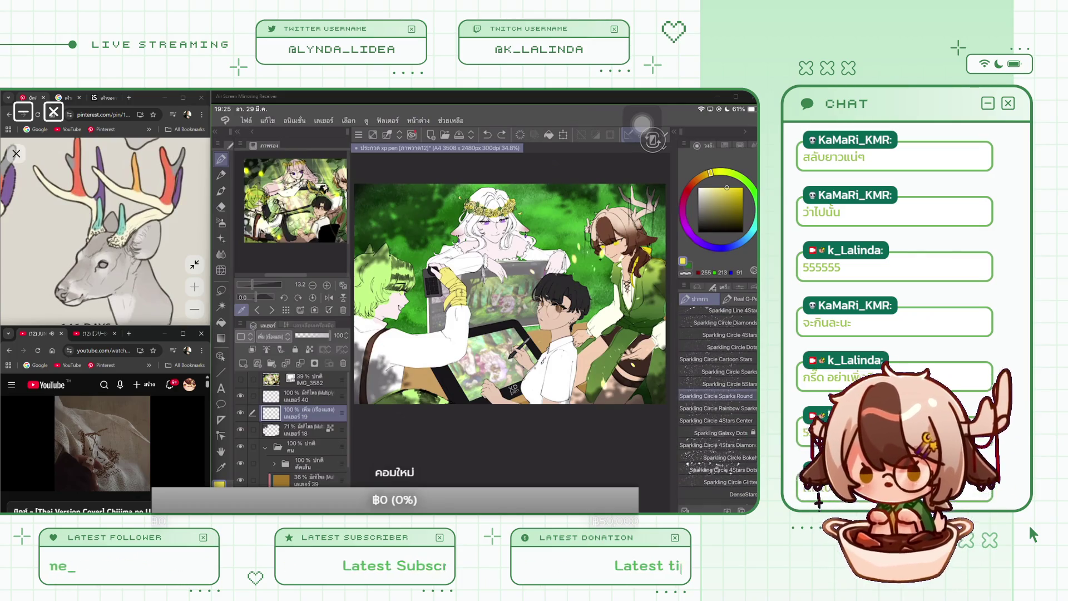
click(732, 347)
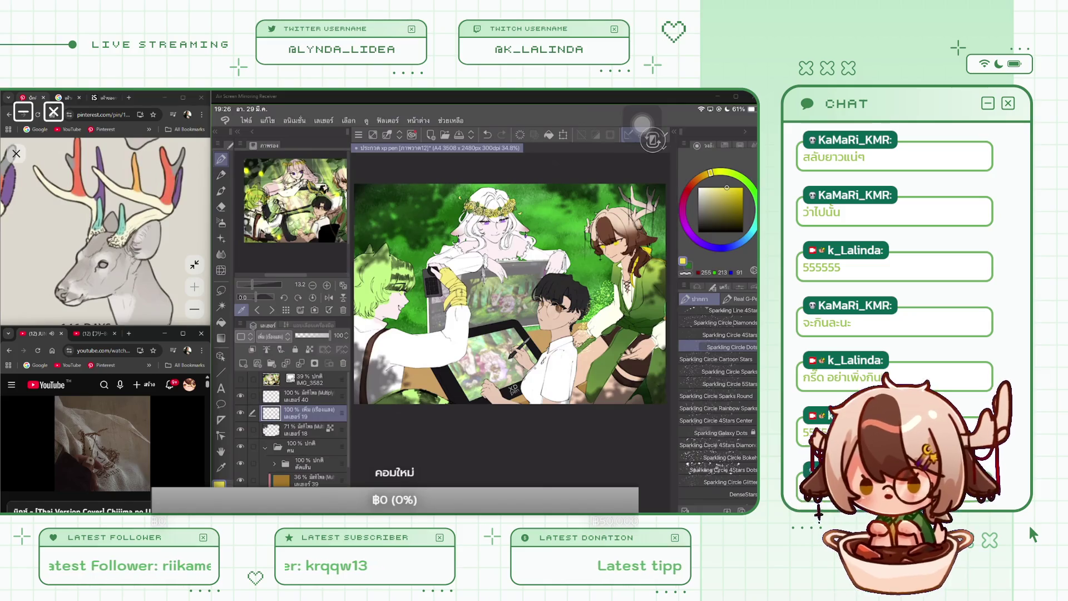
click(743, 494)
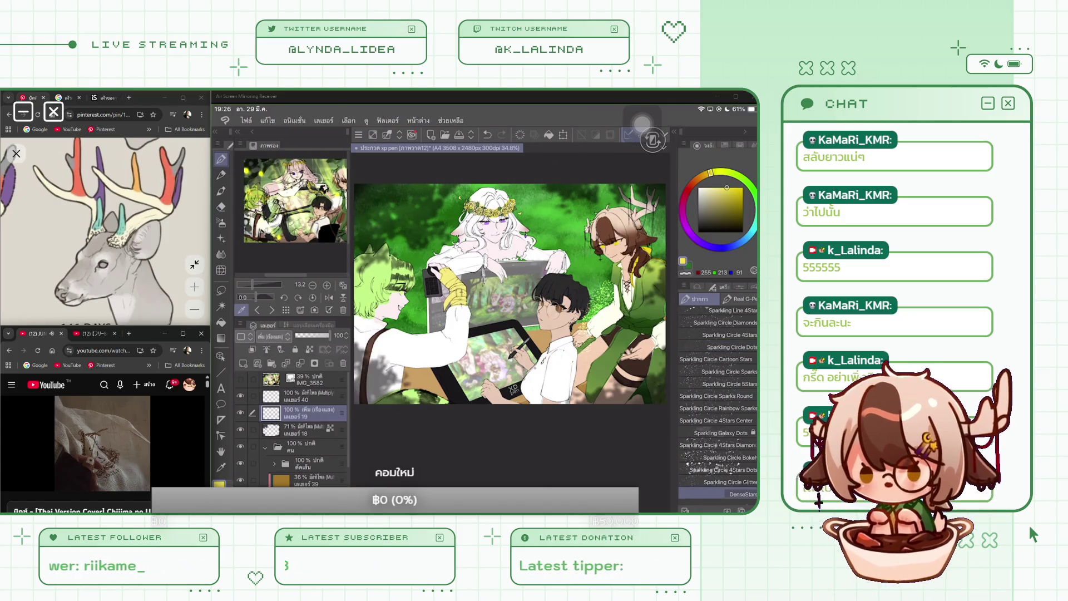
scroll(718, 406, down, 3)
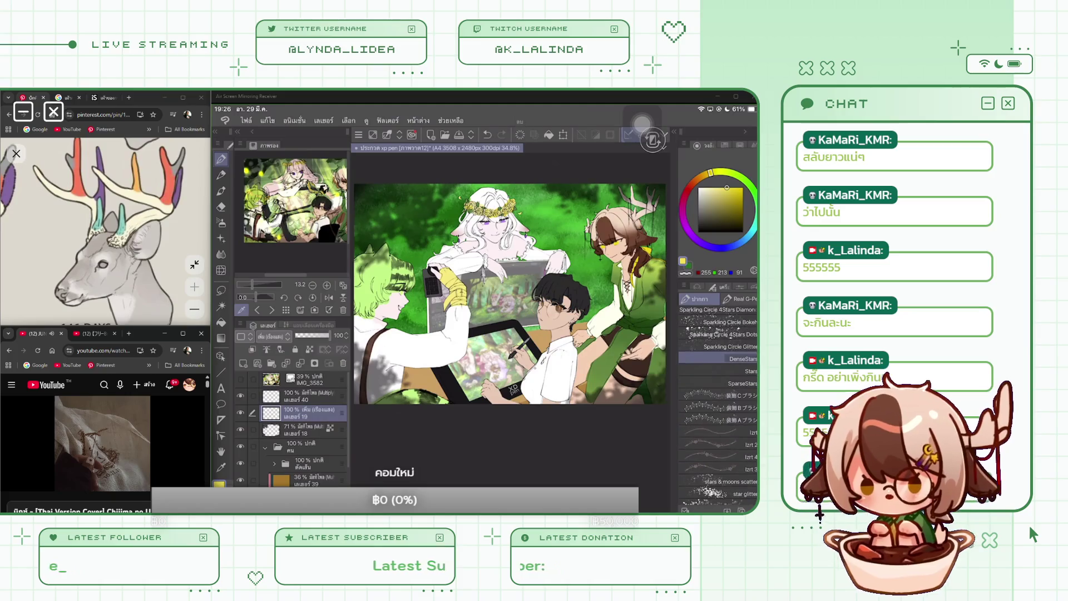
click(746, 371)
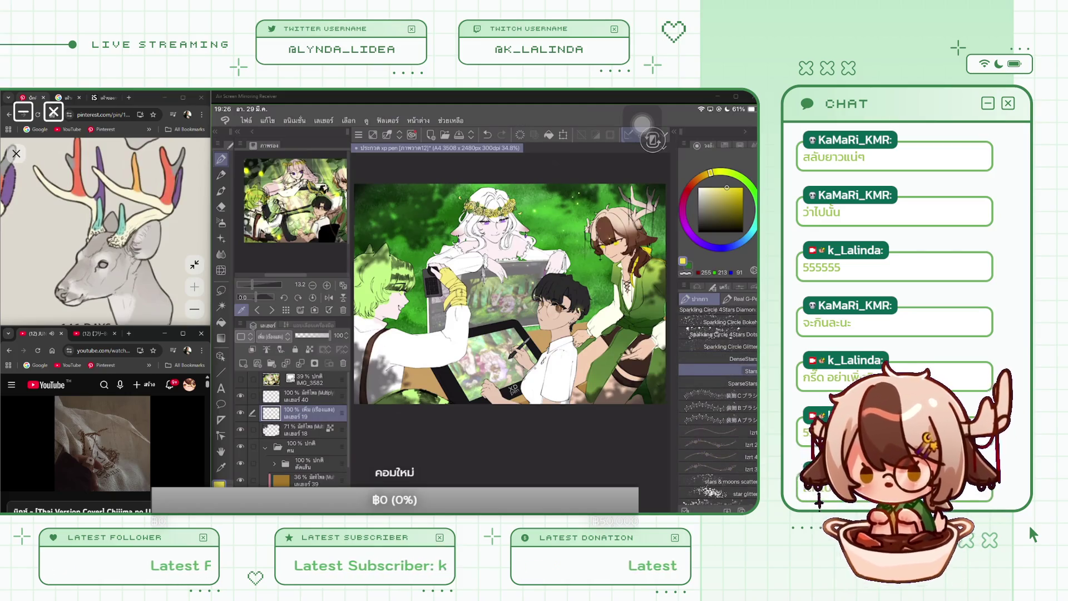
scroll(509, 293, up, 2)
scroll(717, 390, up, 3)
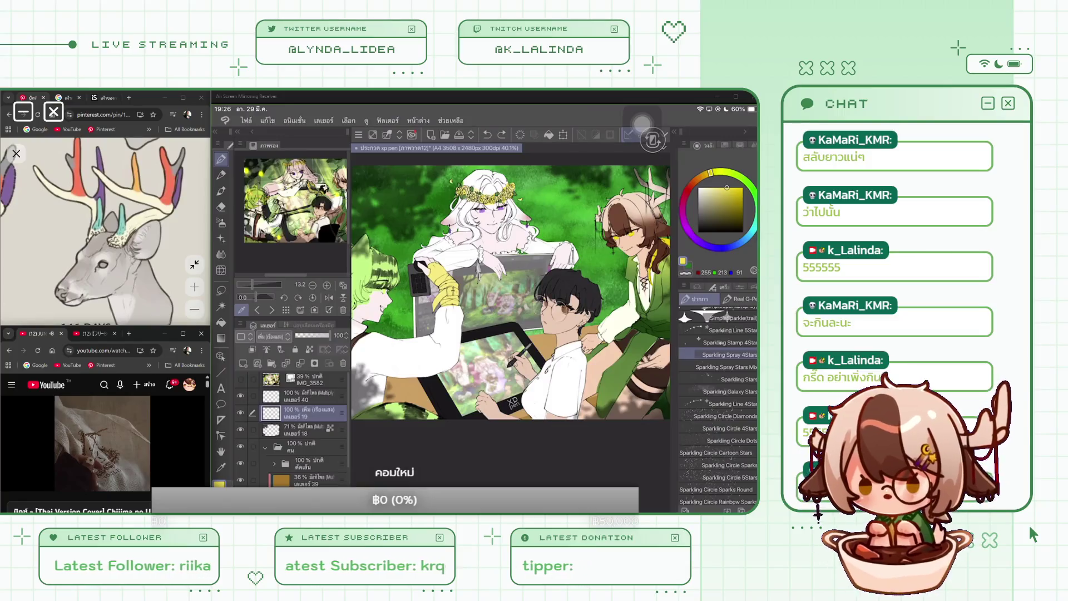
Dab Sparkling Spray Stars Mix sparkles onto the canvas, then select the Stars brush.
click(729, 355)
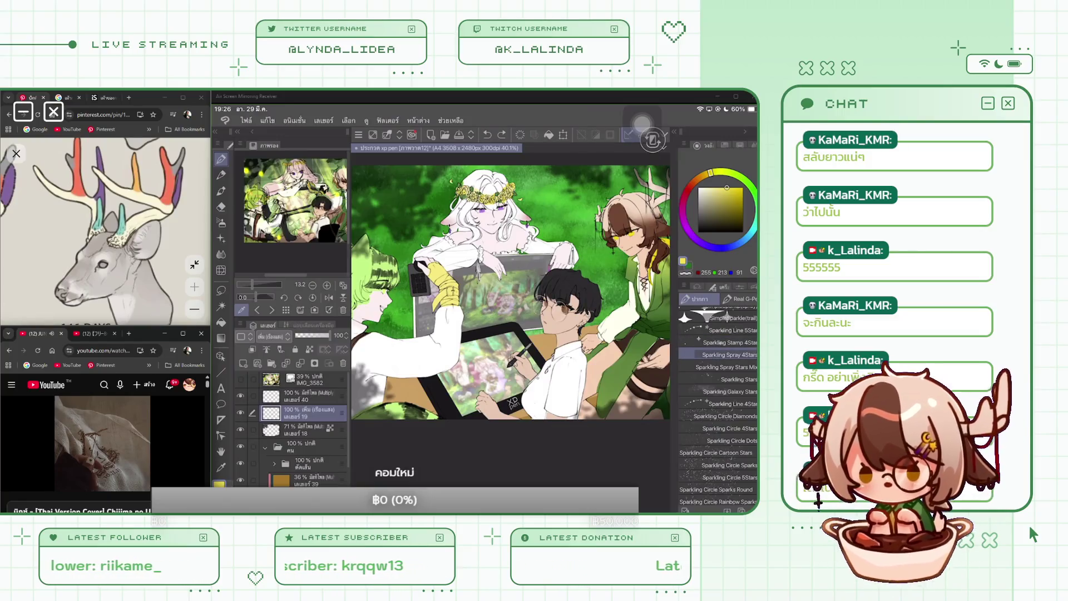
click(726, 366)
click(608, 345)
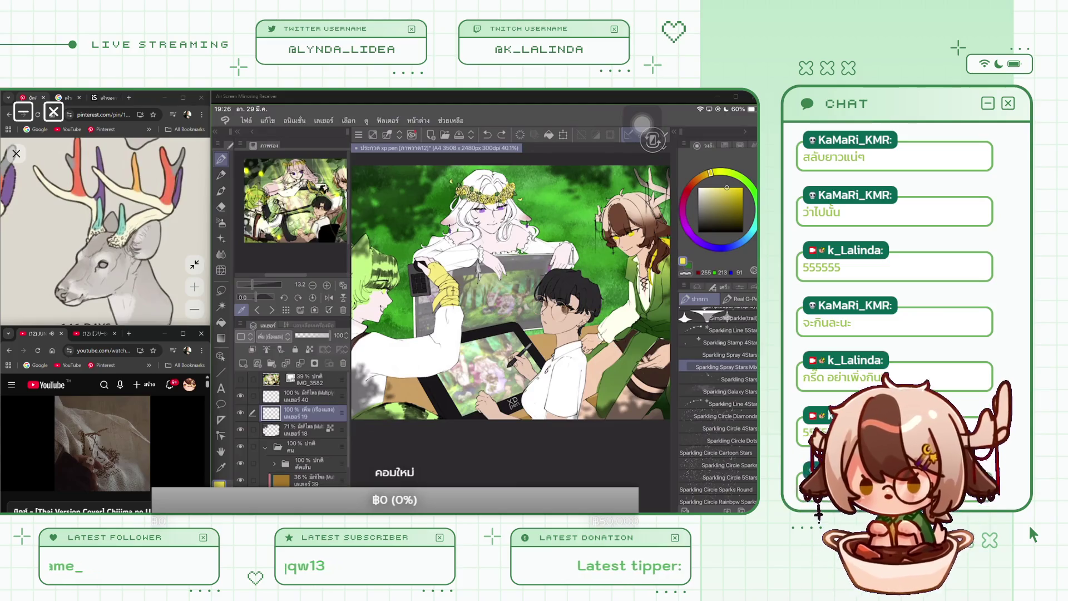
click(738, 378)
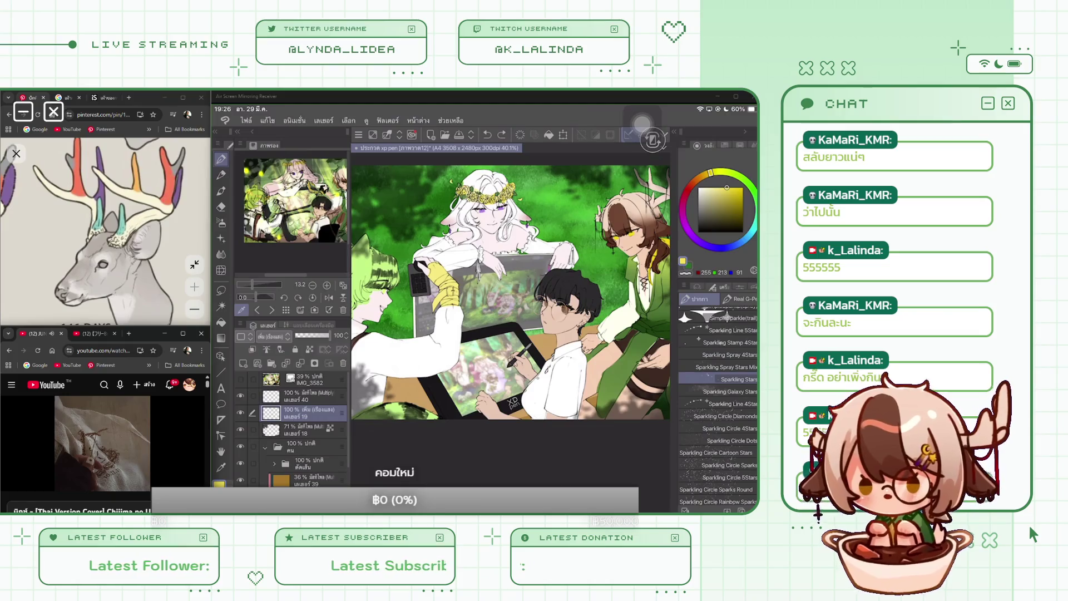
scroll(717, 406, up, 10)
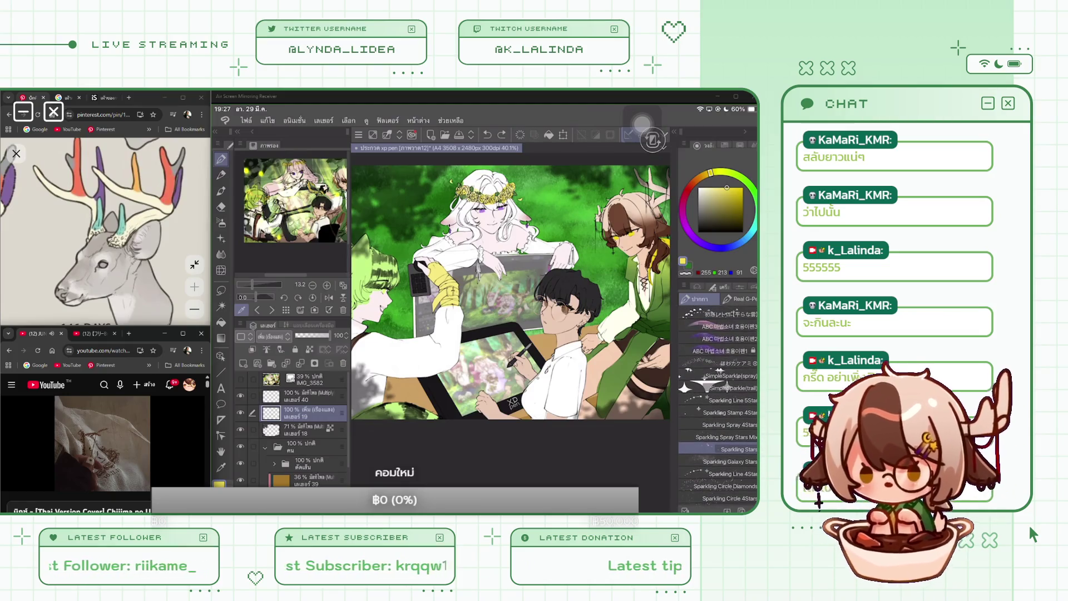
scroll(718, 406, up, 10)
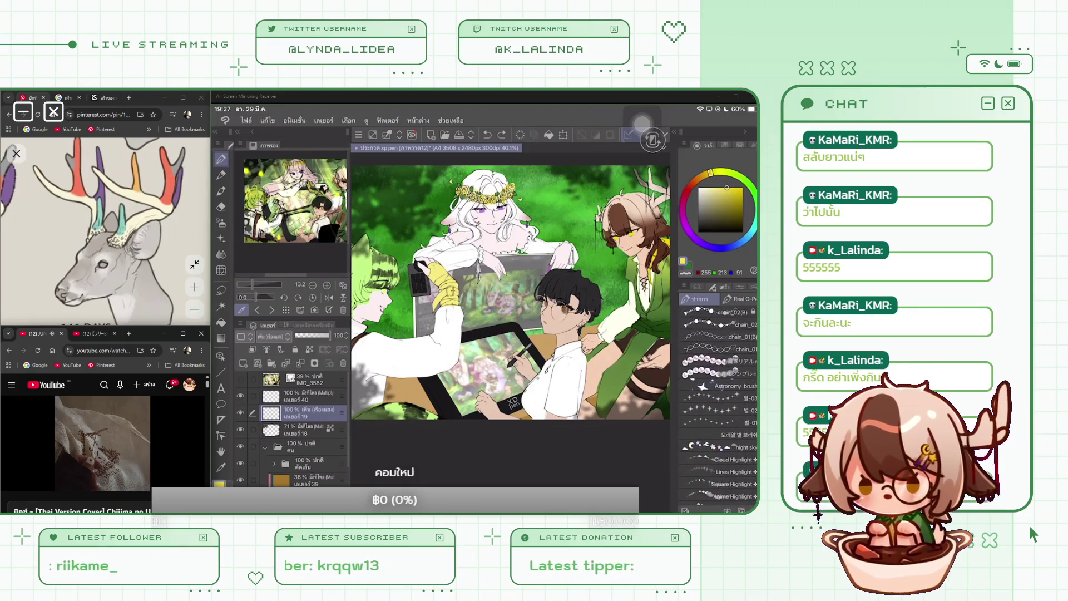
scroll(718, 406, up, 10)
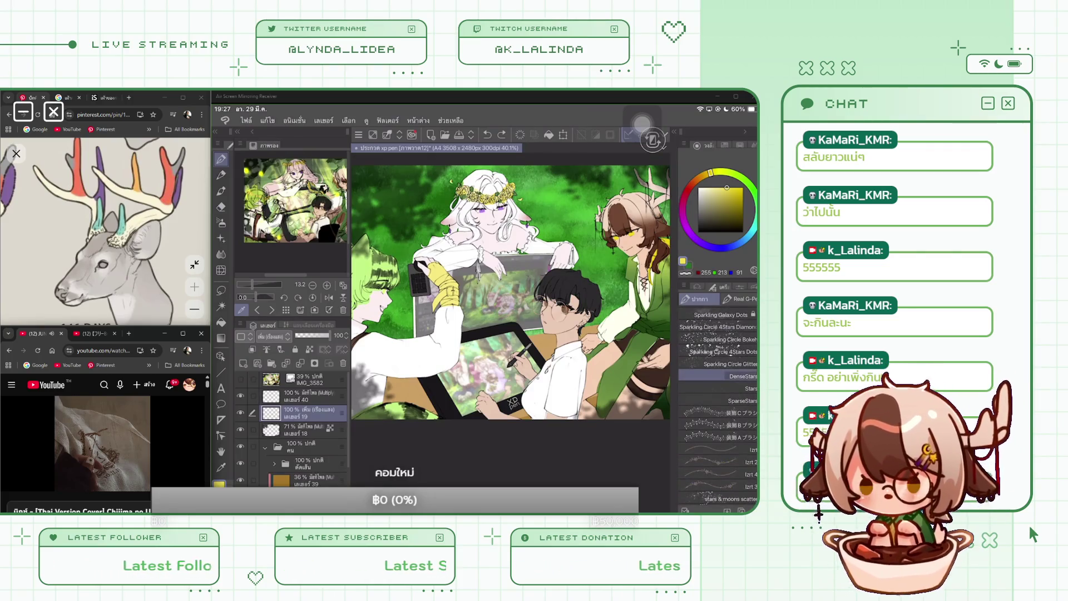
click(718, 389)
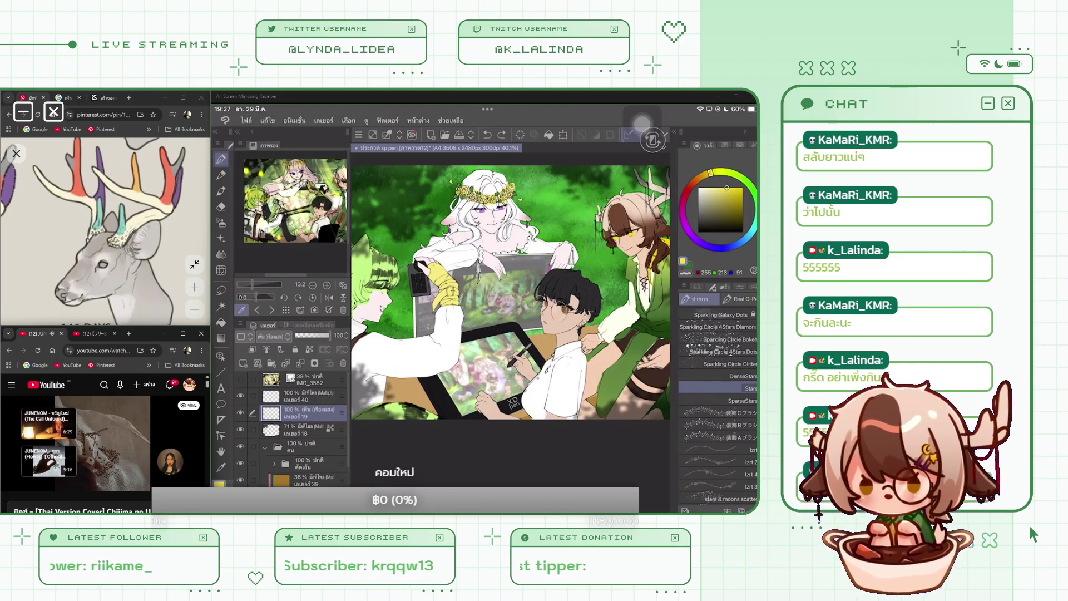
Undo the last artwork move and select the SparseStars brush, size 685.5.
key(ctrl+z)
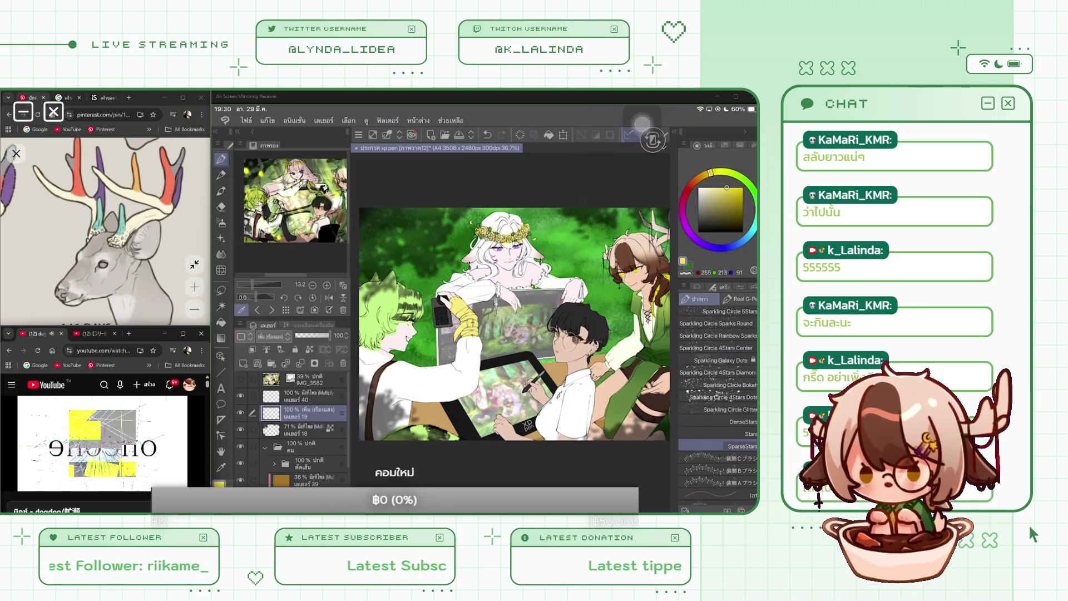
scroll(718, 401, down, 5)
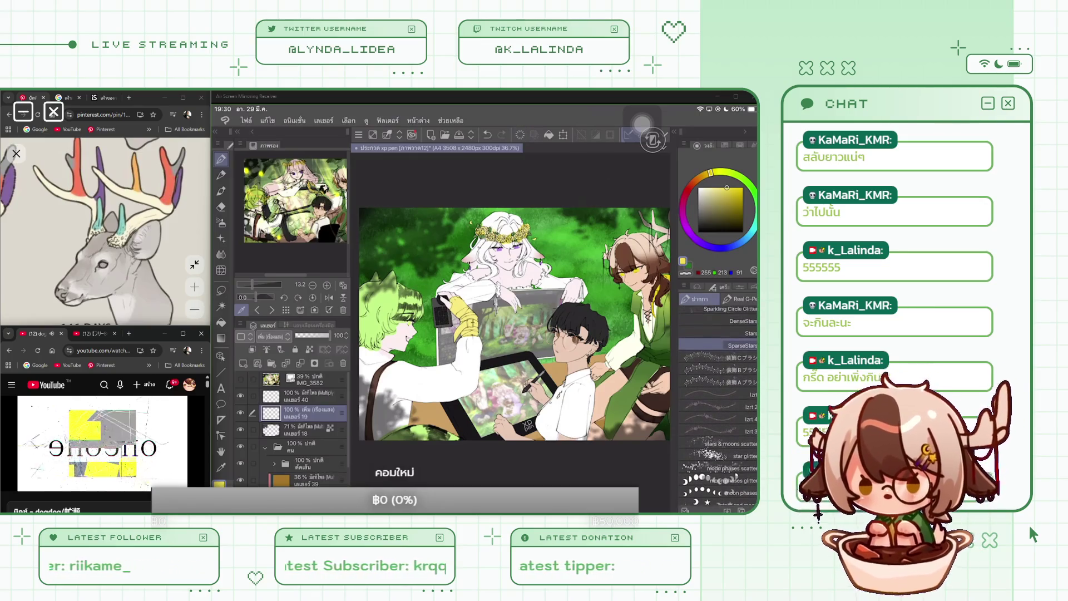
click(734, 287)
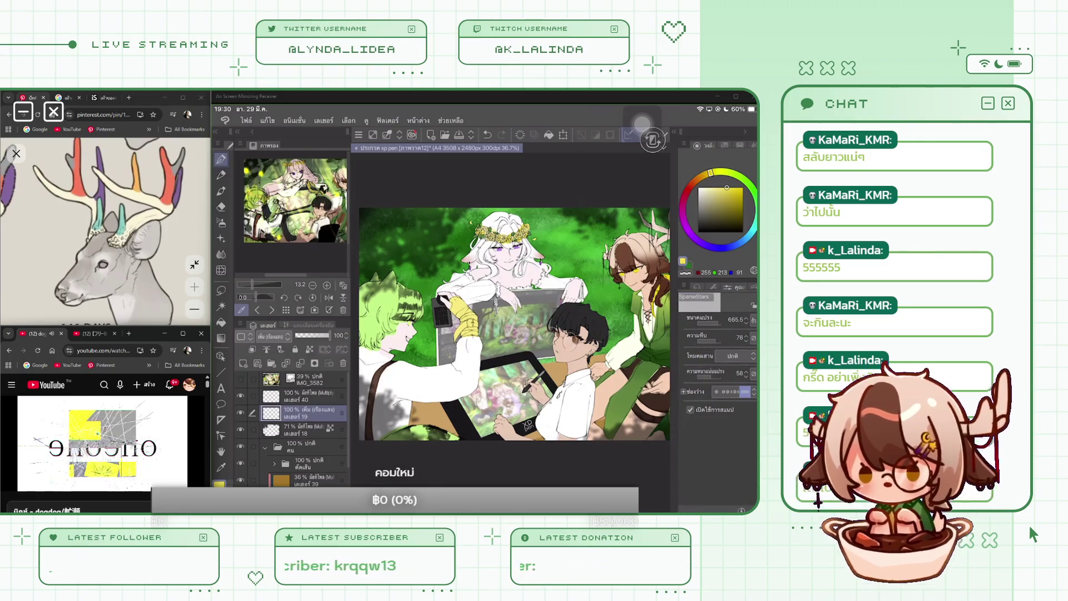
Undo the trial SparseStars sparkle strokes and reduce the brush size to about 92.
scroll(511, 311, up, 3)
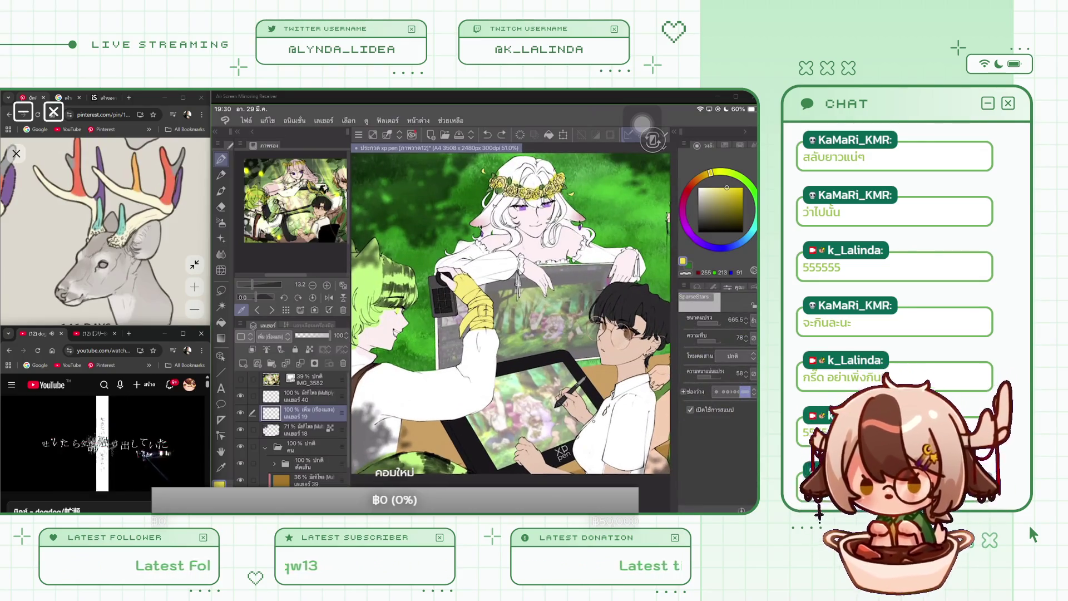
drag(523, 279, 590, 311)
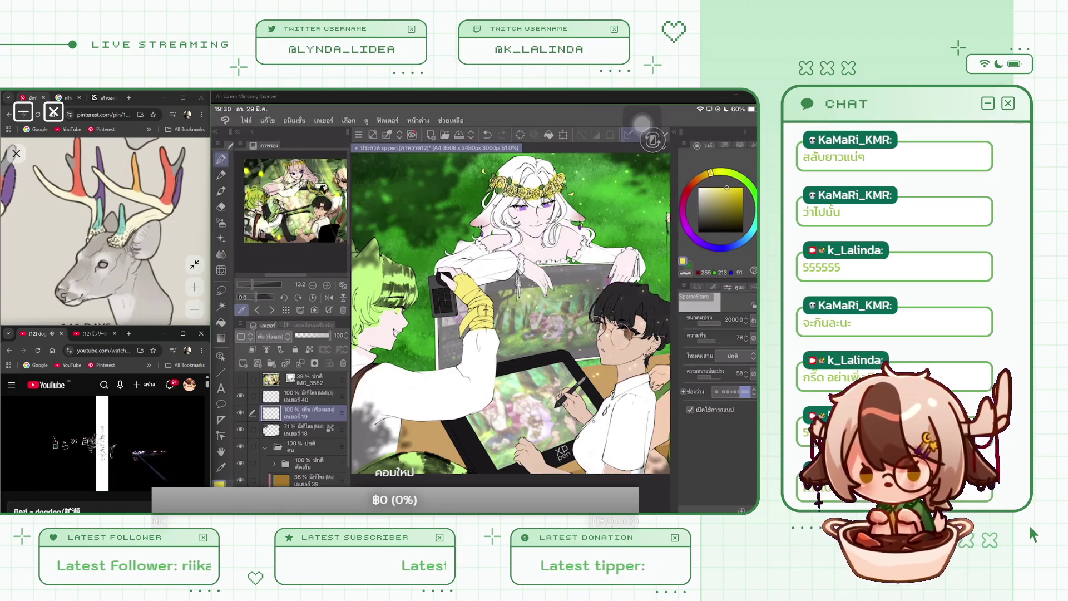
scroll(511, 311, down, 2)
key(ctrl+z)
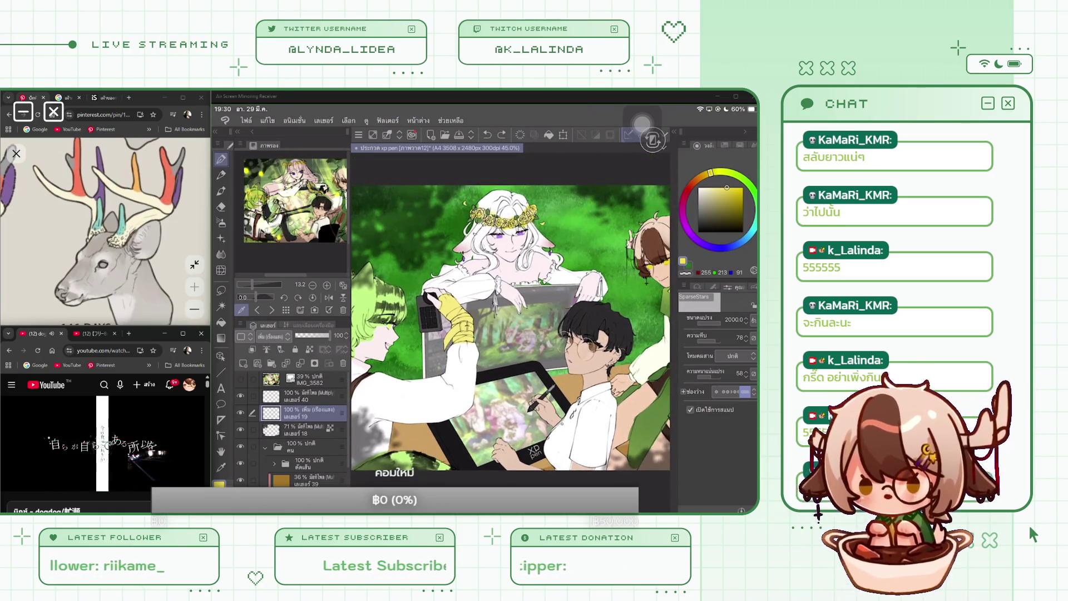
drag(740, 325, 695, 325)
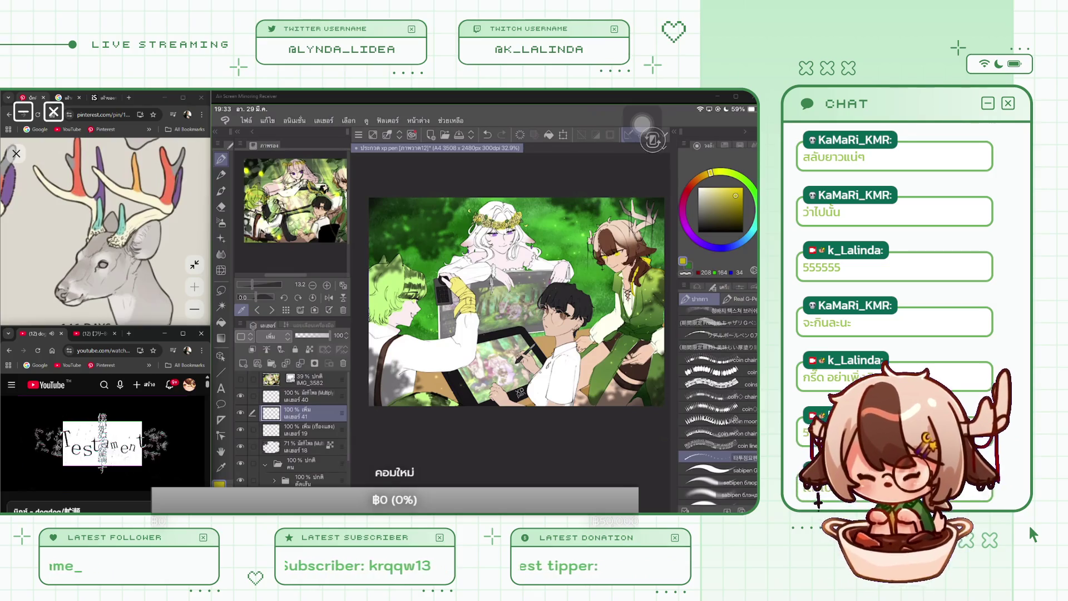
scroll(717, 406, up, 5)
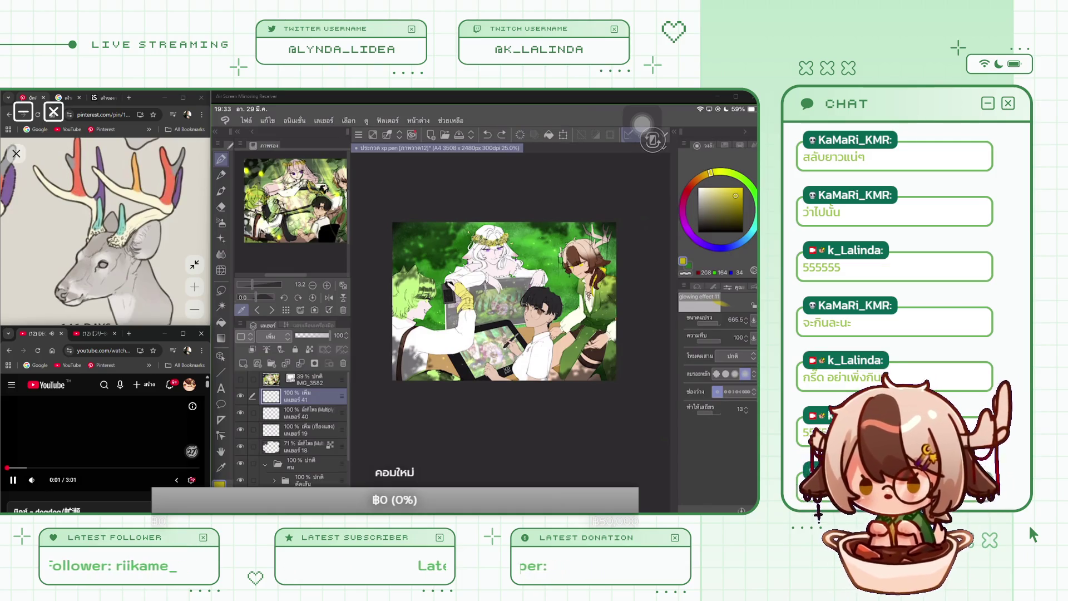
key(ctrl+z)
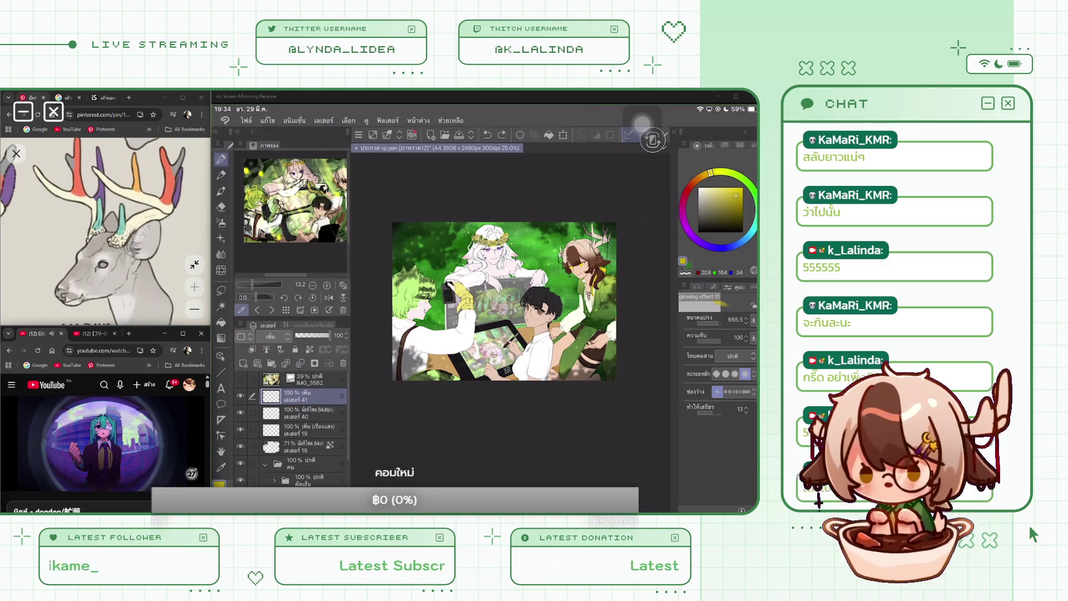
Paint trial yellow beam strokes, clear them, and set layer 41 to Normal blending.
mouse_move(411, 223)
mouse_down()
mouse_move(437, 226)
mouse_move(455, 253)
mouse_up()
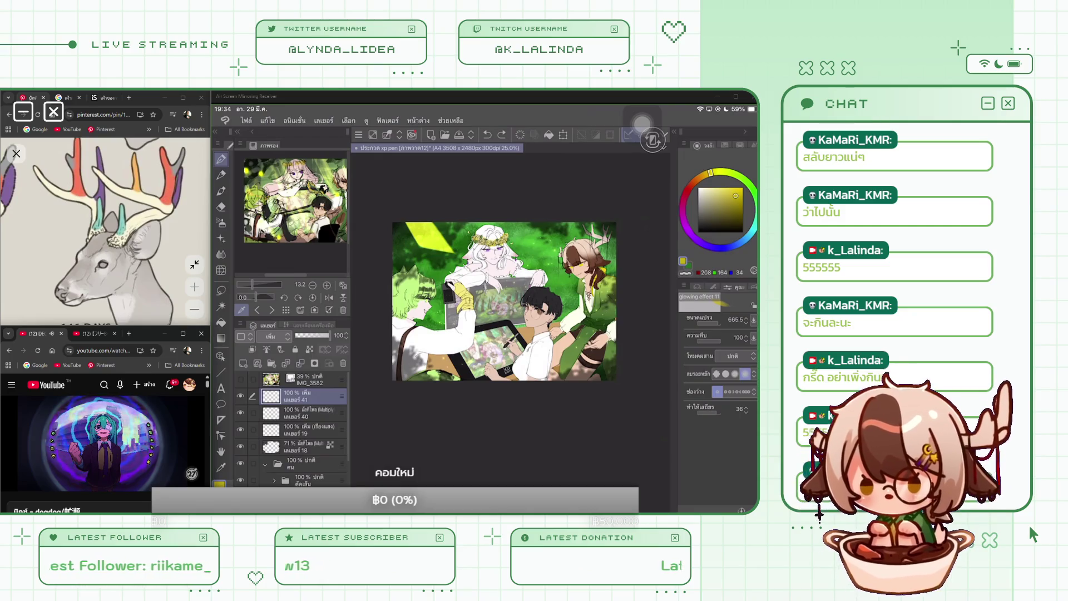
drag(422, 247, 498, 342)
key(Delete)
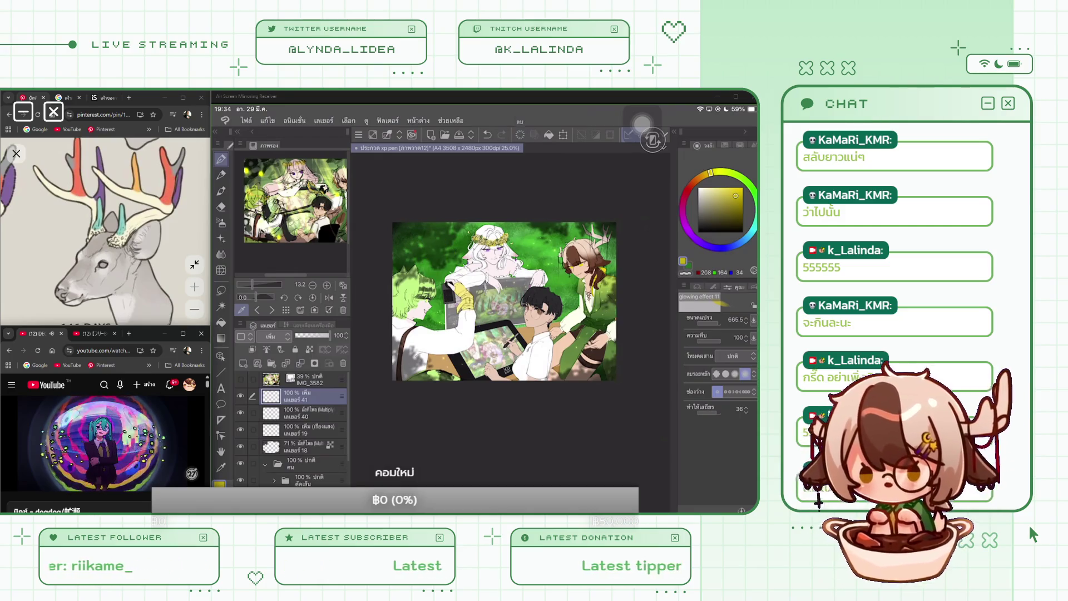
click(271, 336)
click(264, 119)
Clear another test beam, save the illustration, then paint a broad yellow diagonal beam.
mouse_move(418, 223)
mouse_down()
mouse_move(437, 229)
mouse_move(480, 294)
mouse_up()
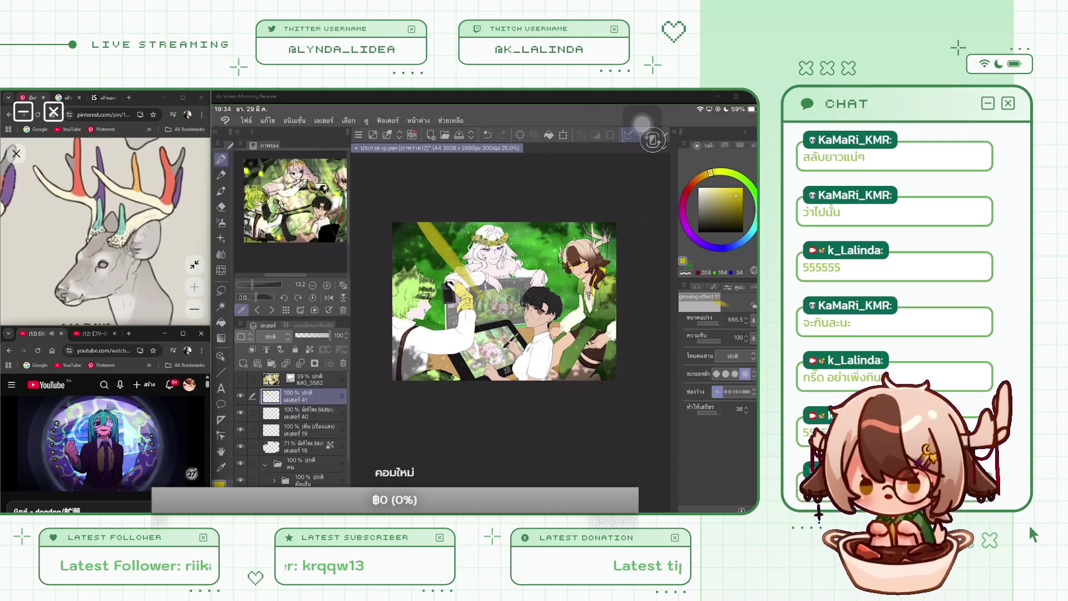
key(Delete)
click(246, 120)
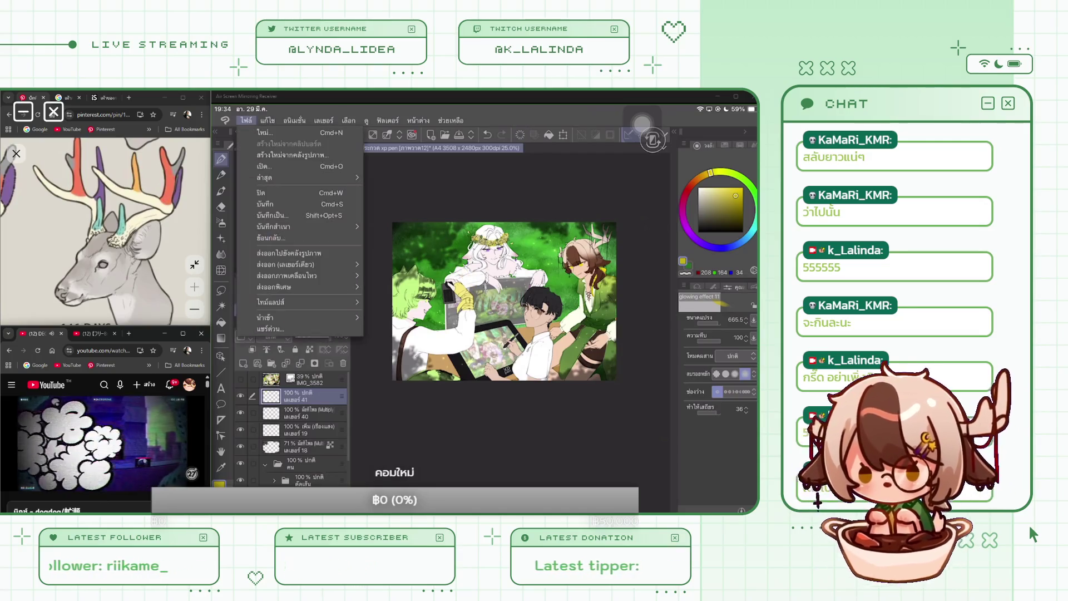
click(265, 203)
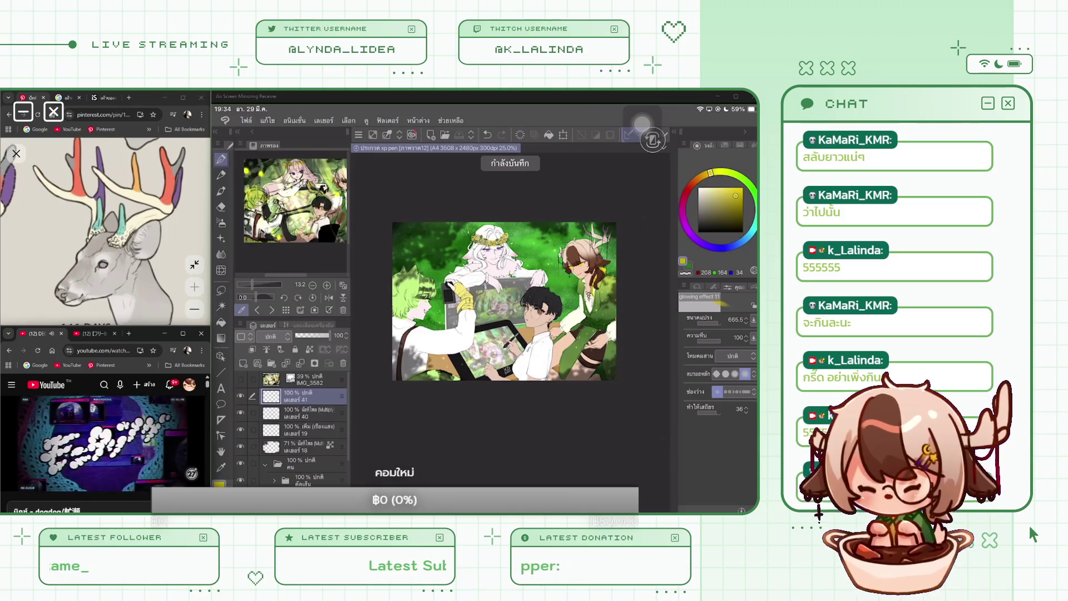
click(640, 205)
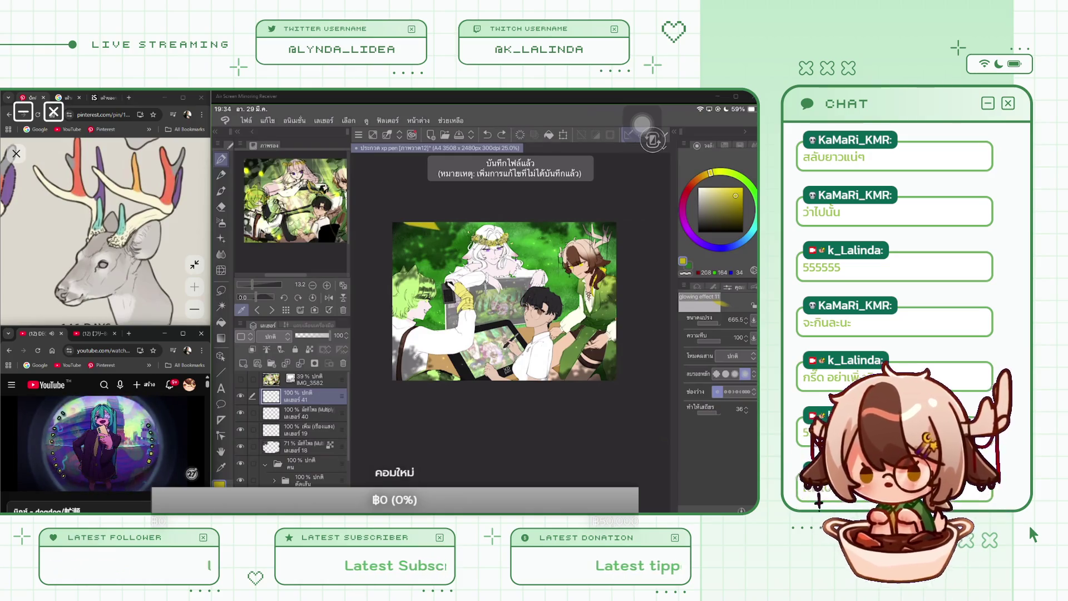
mouse_move(414, 225)
mouse_down()
mouse_move(485, 294)
mouse_move(522, 351)
mouse_up()
Switch to the glowing effect5 brush at about size 344 and paint a diagonal yellow glow.
click(697, 299)
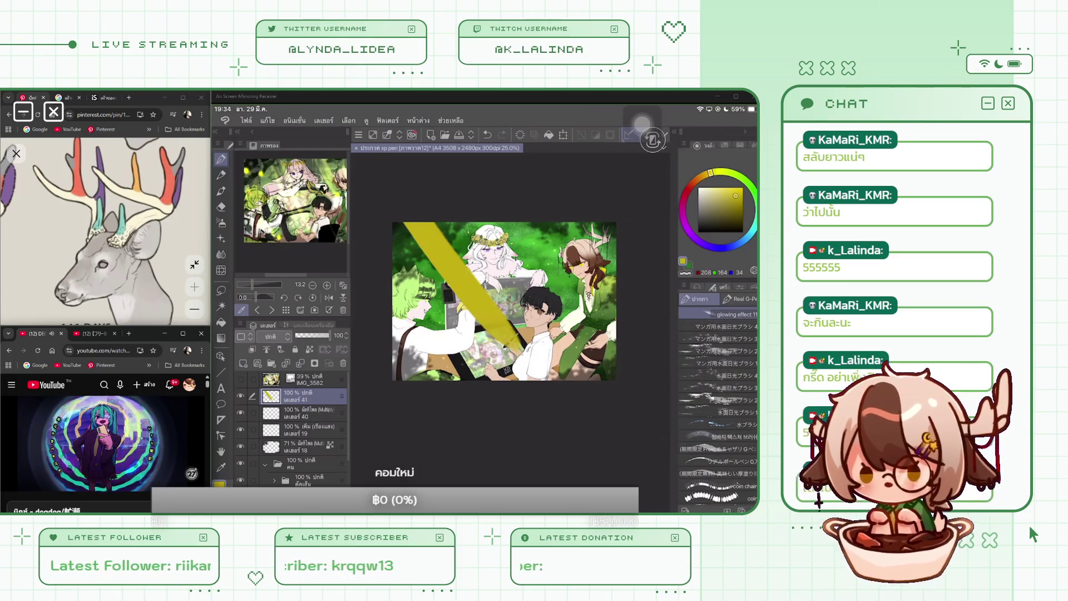
click(737, 367)
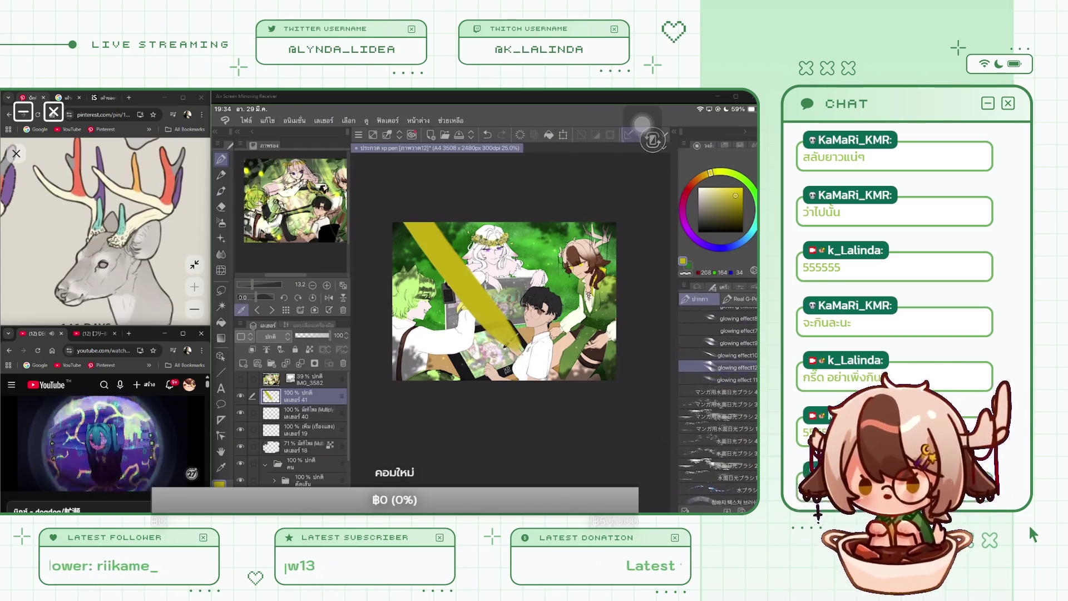
key(ctrl+z)
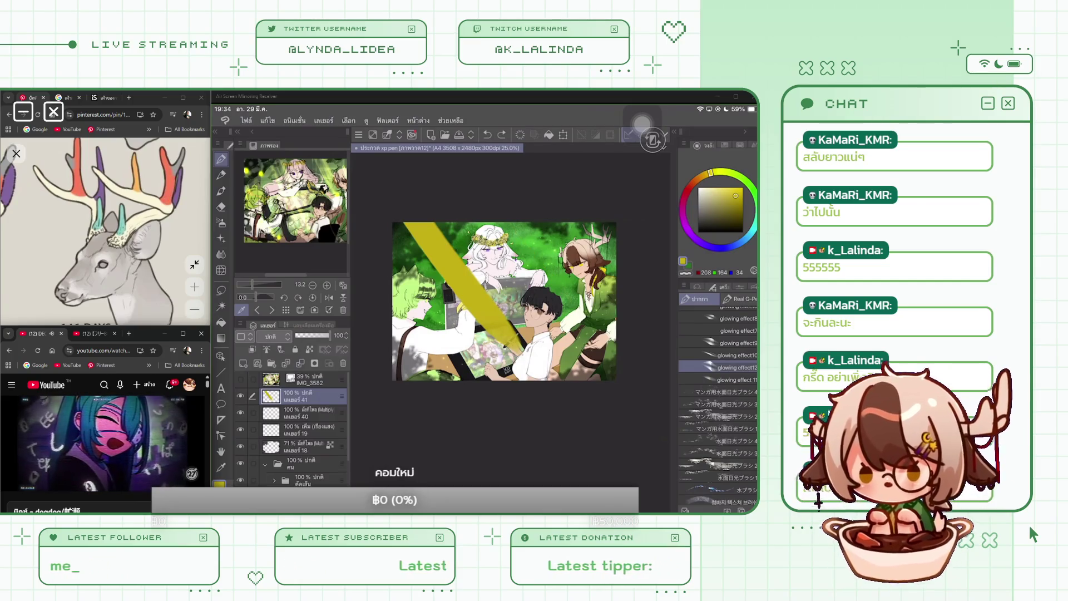
click(737, 333)
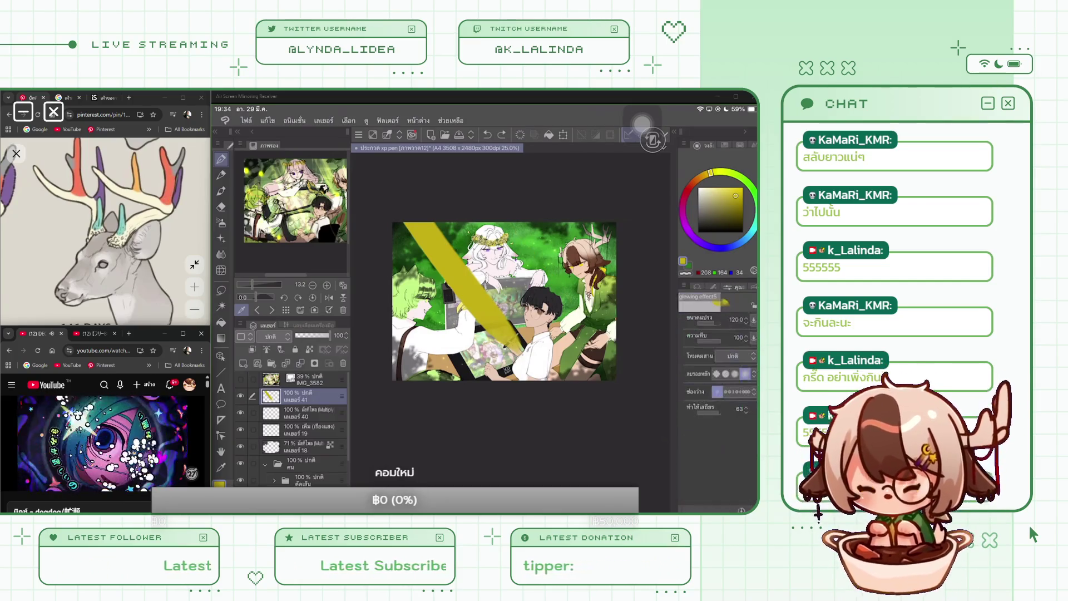
drag(698, 325, 724, 324)
drag(512, 225, 565, 320)
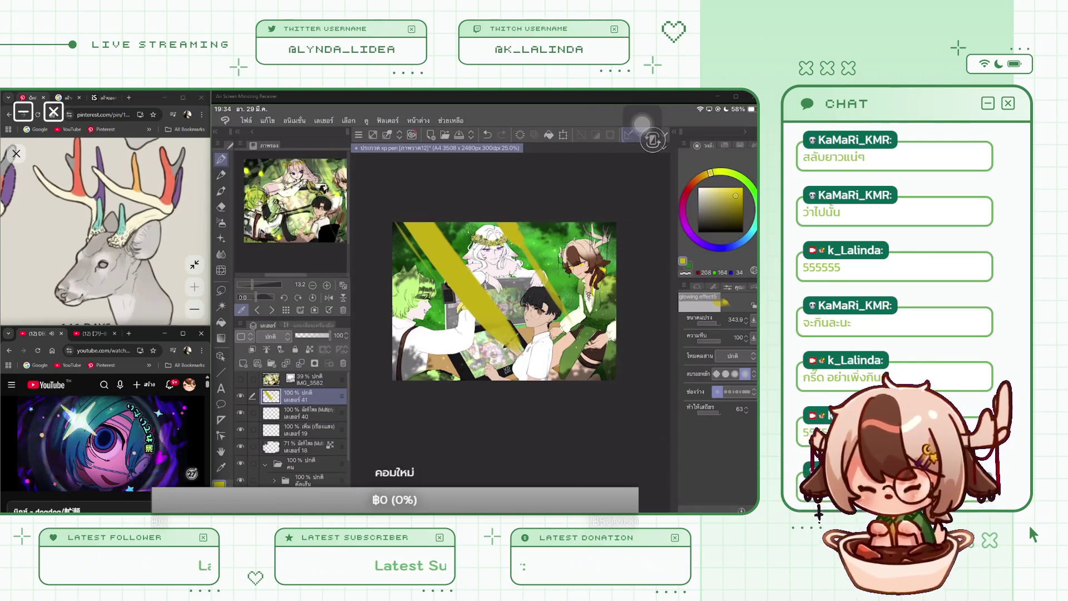
drag(512, 228, 559, 309)
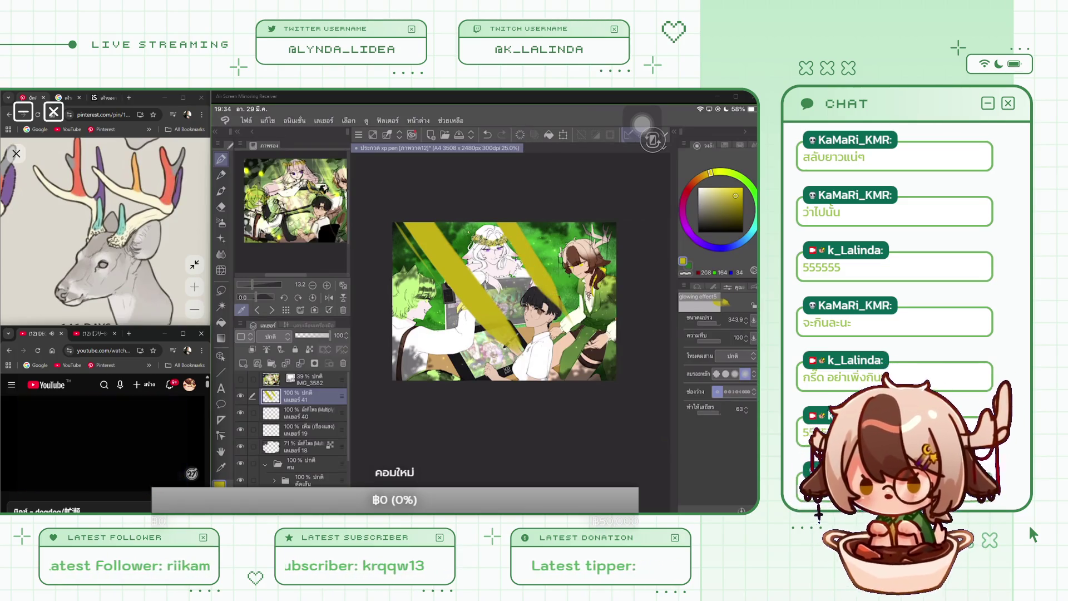
With the glowing effect6 brush, paint a brighter light streak along the beams.
click(697, 286)
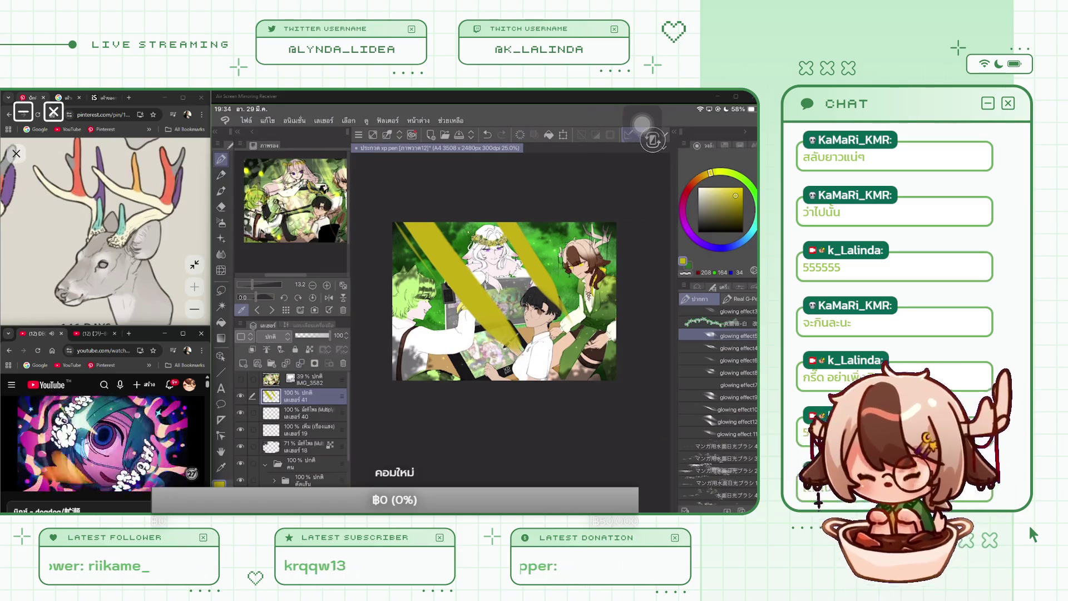
click(723, 360)
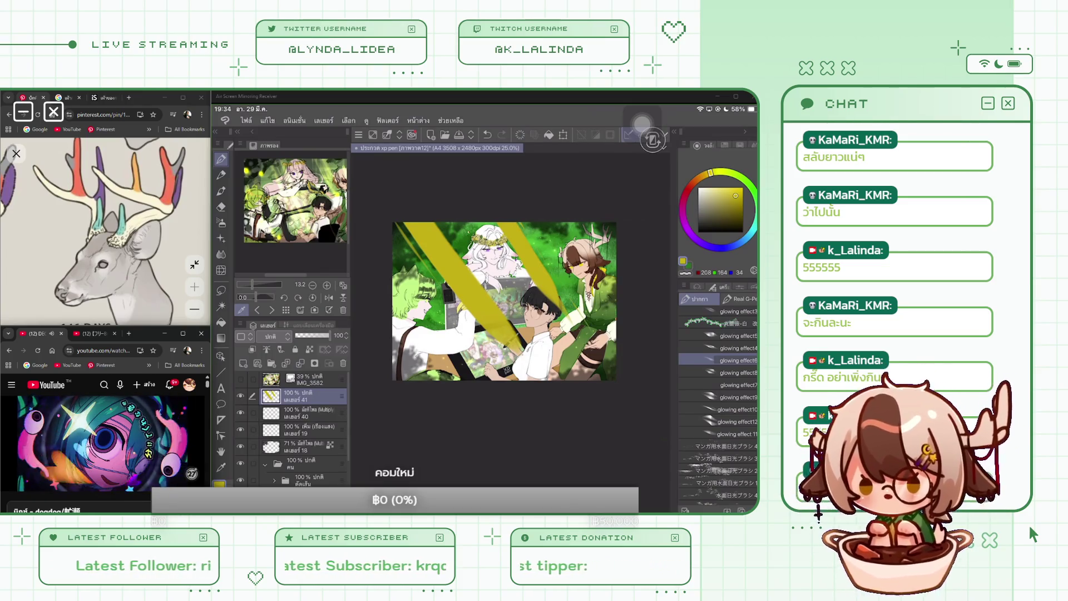
click(740, 286)
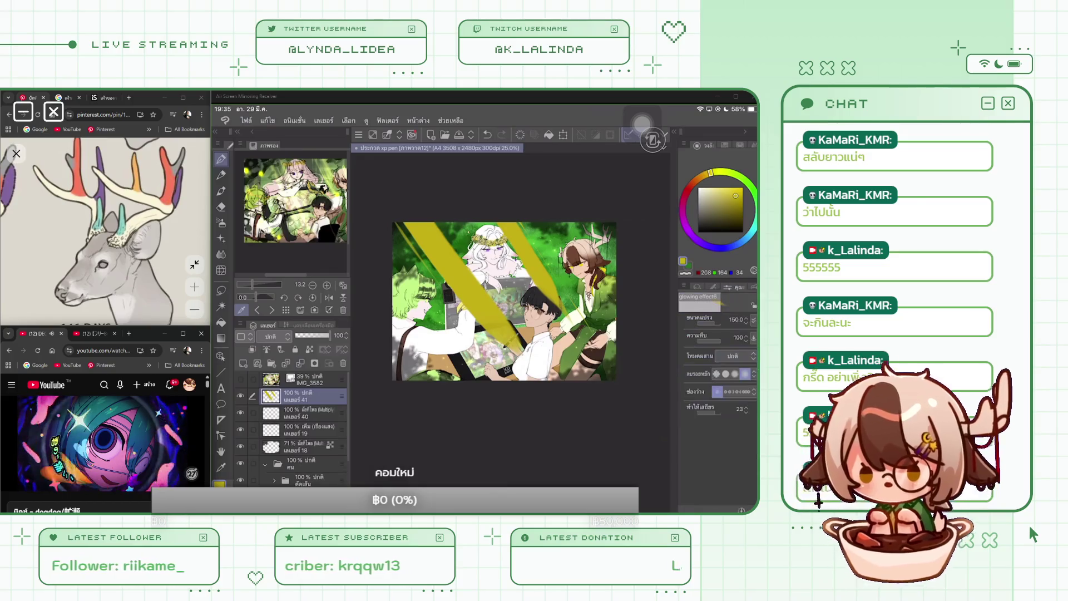
drag(607, 347, 540, 248)
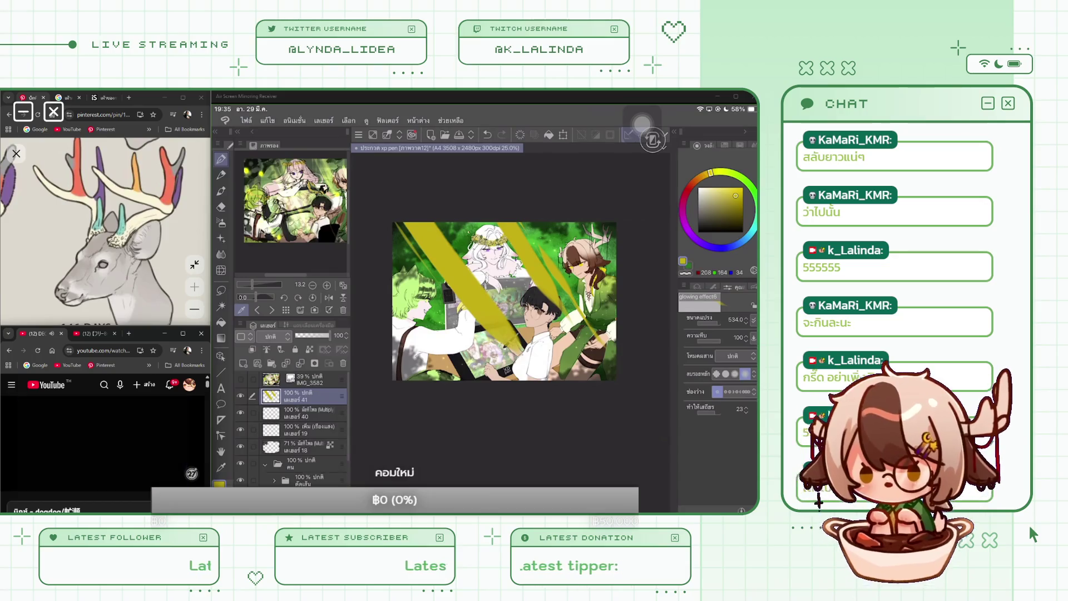
key(ctrl+z)
drag(474, 266, 443, 228)
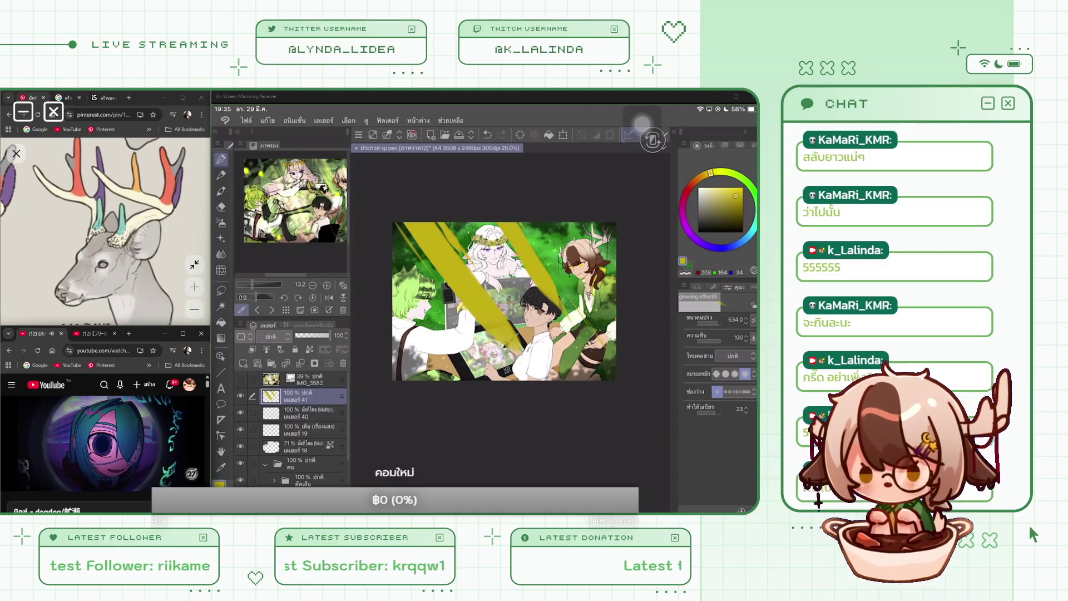
Use the plain glowing effect brush to paint a thin bright glow line.
click(715, 286)
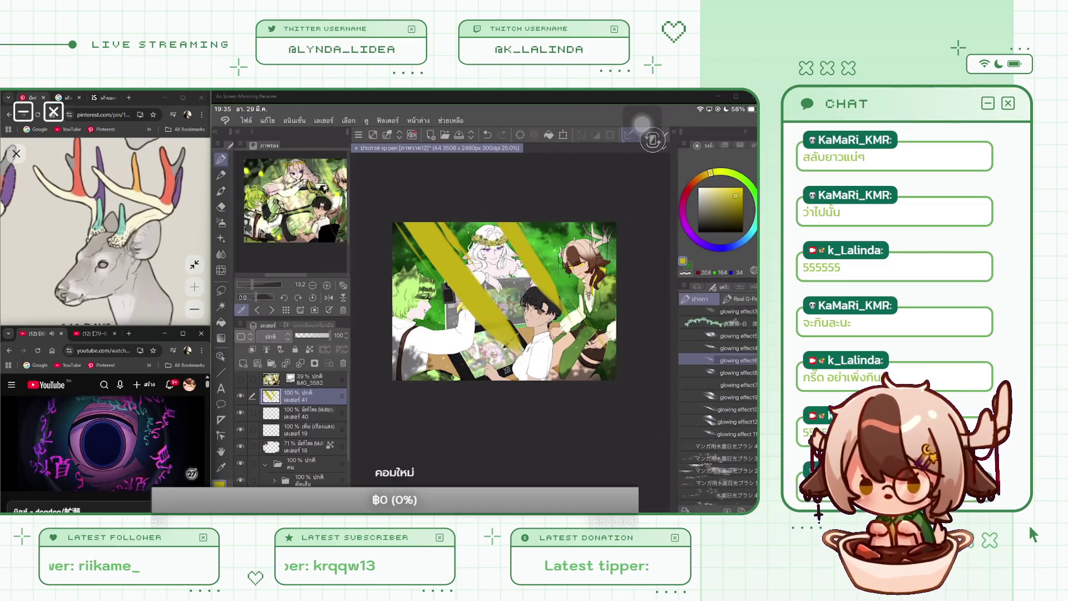
scroll(717, 389, up, 2)
click(739, 351)
click(740, 286)
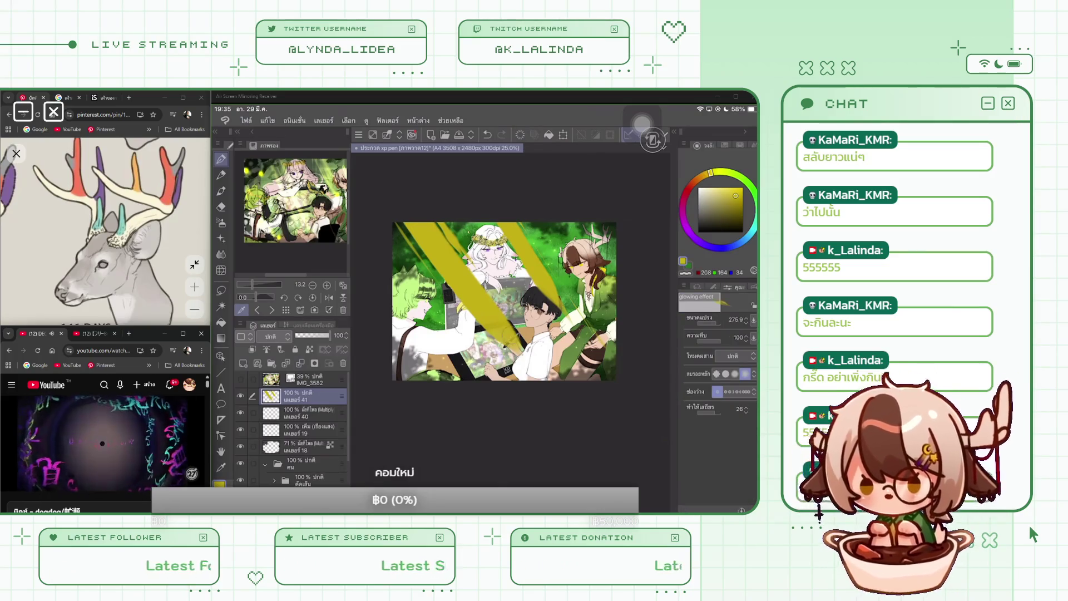
drag(534, 223, 579, 292)
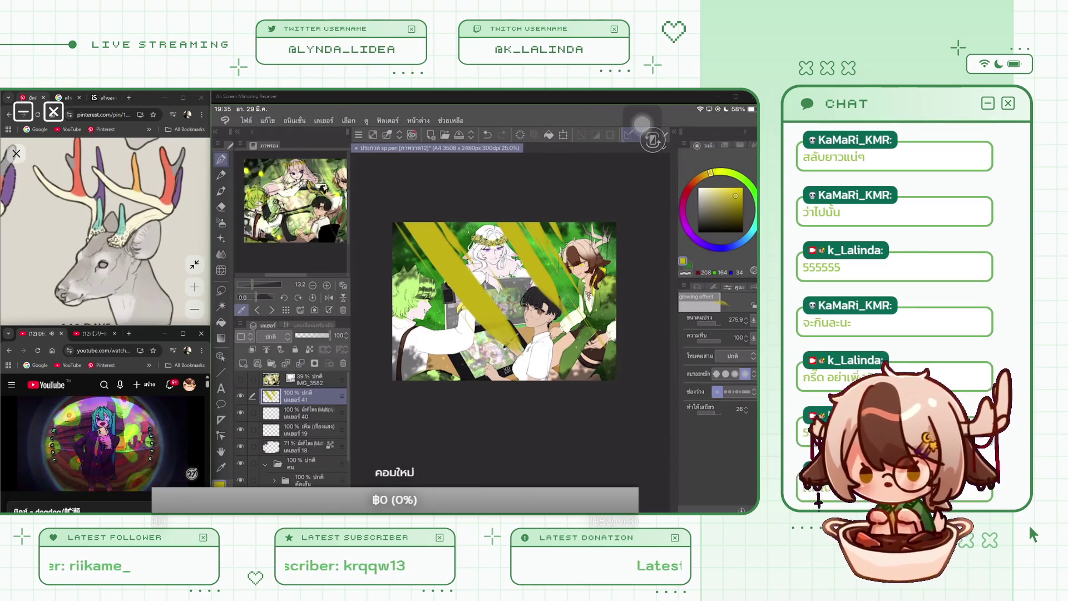
key(e)
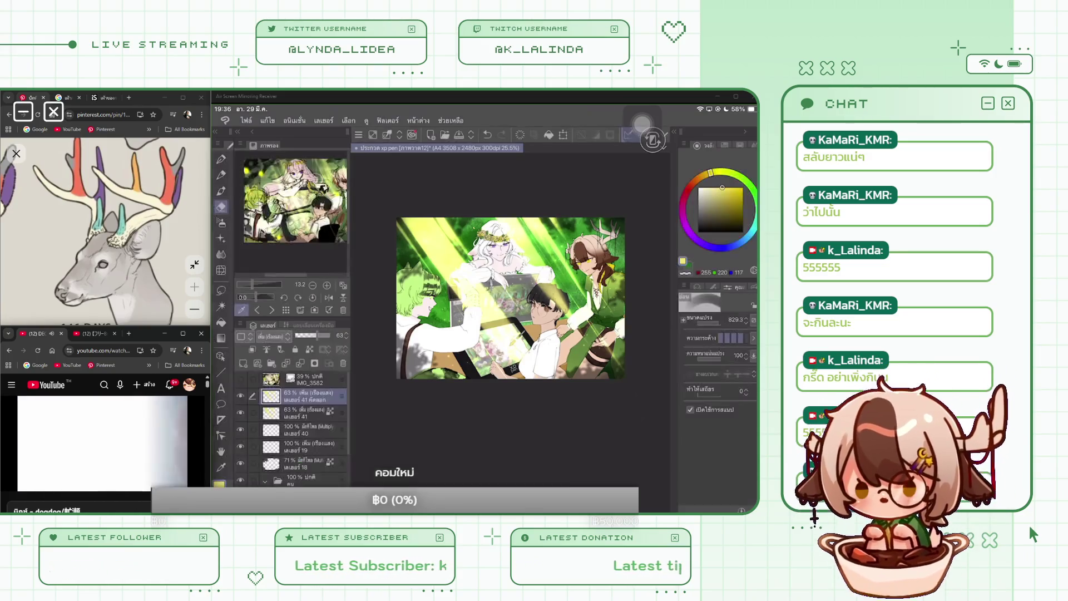
Lower layer 41's opacity to 13%, then select the layer 41 copy.
click(300, 412)
drag(316, 336, 298, 336)
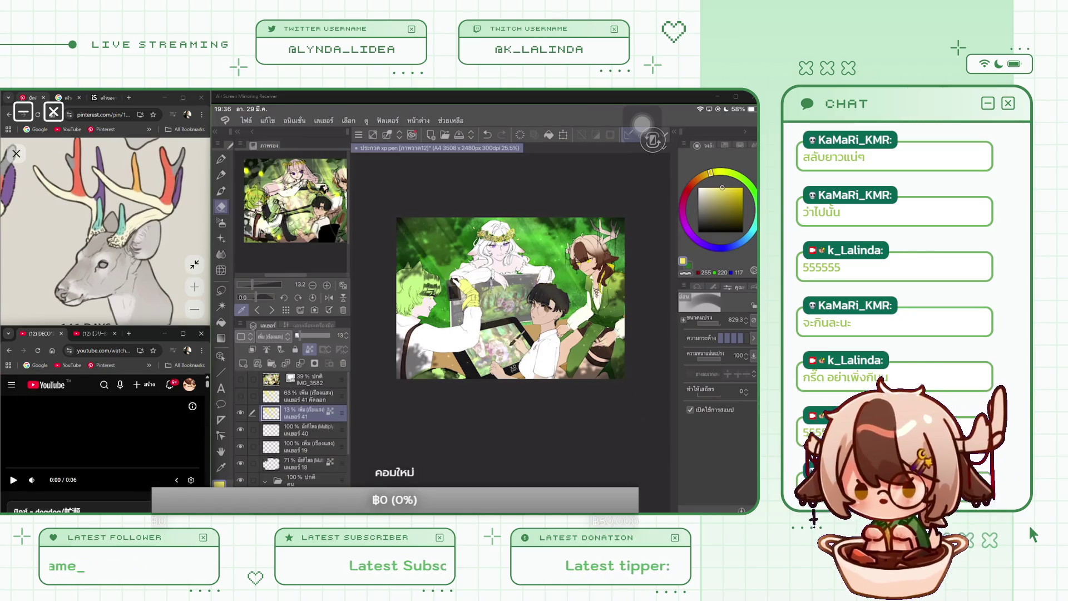
click(300, 395)
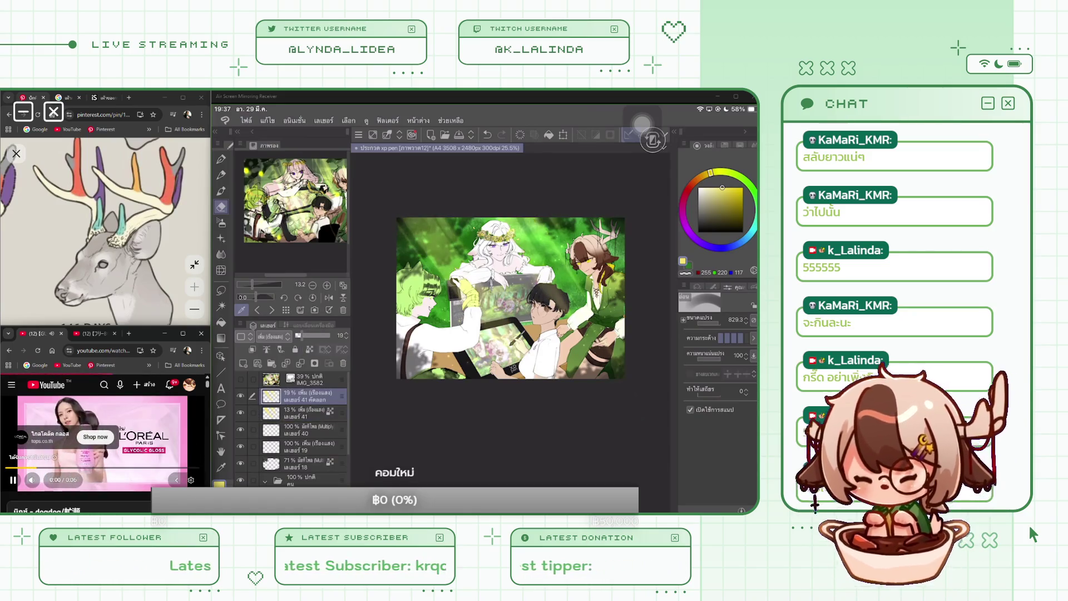